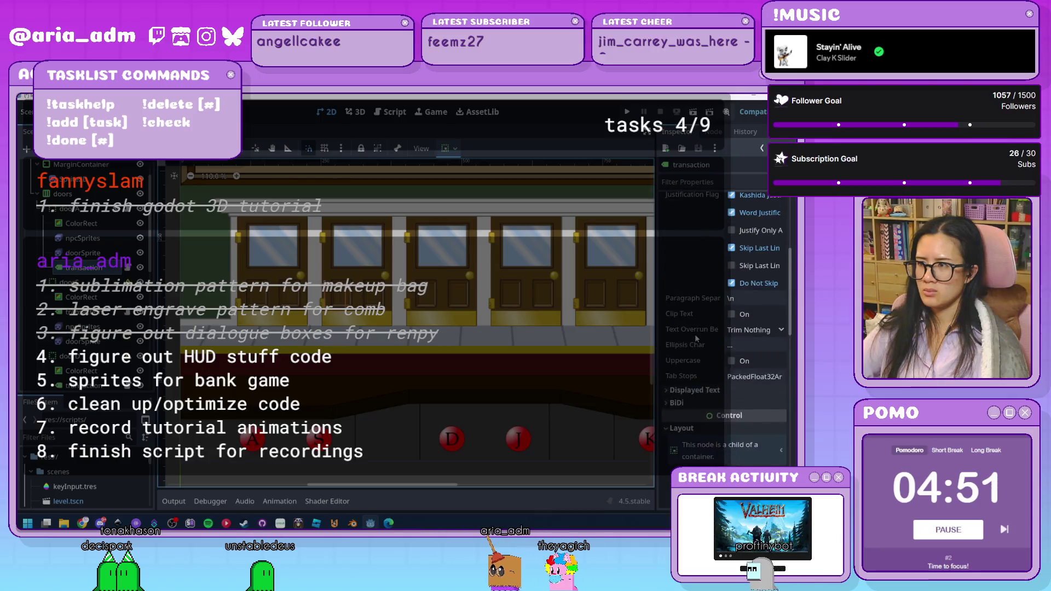
- Delete the transaction label's TO placeholder text and select the label in the 2D view
key(BackSpace)
key(BackSpace)
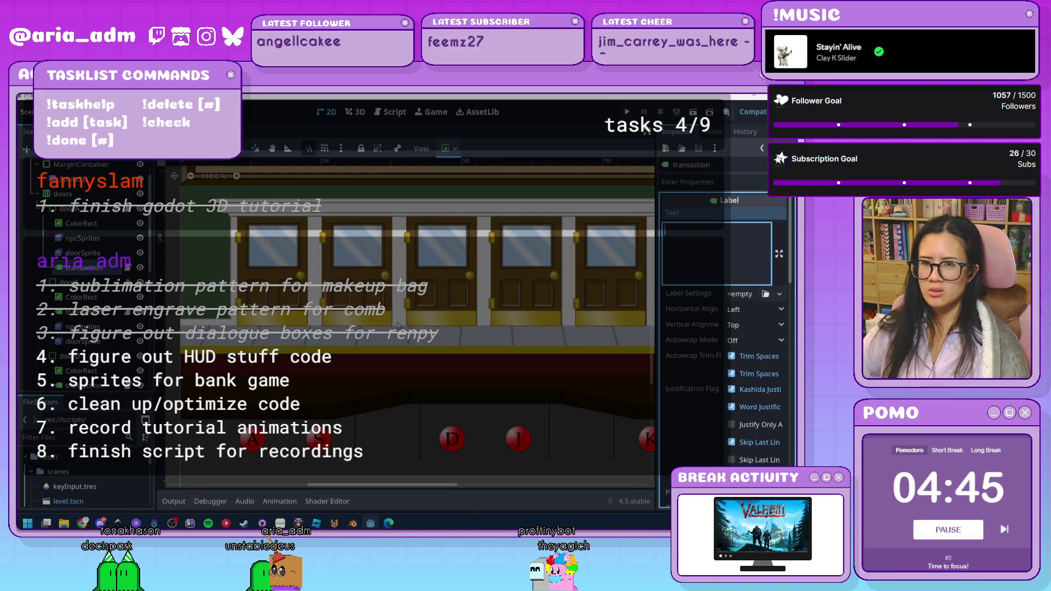
click(82, 268)
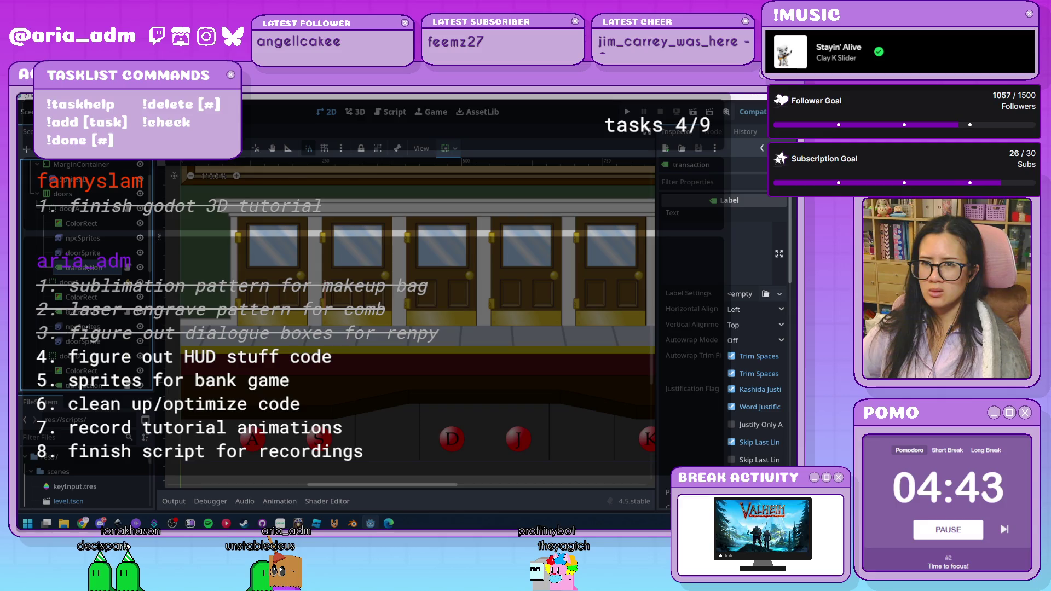
click(207, 305)
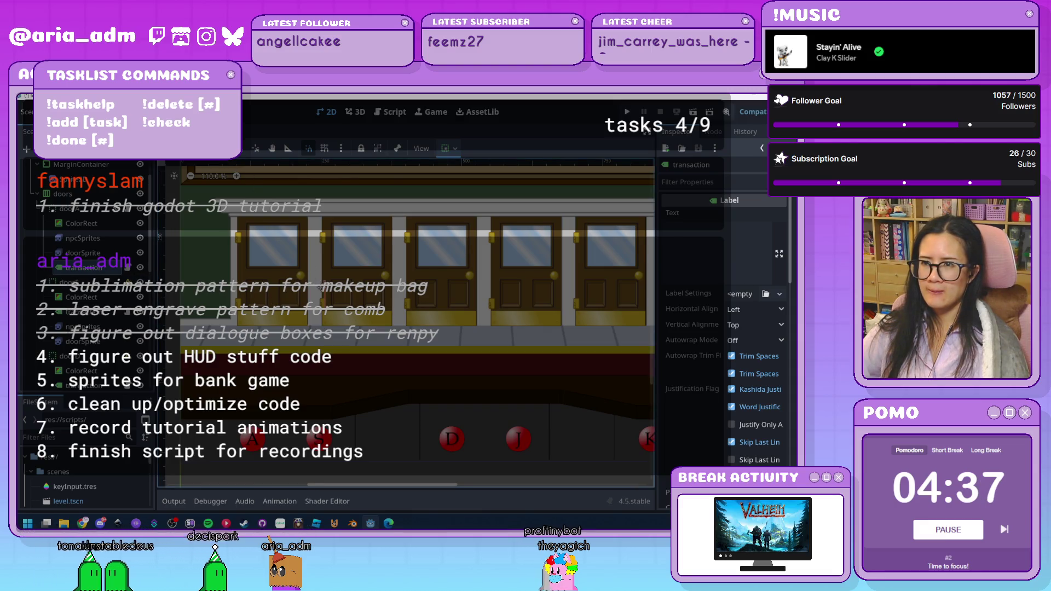
click(268, 252)
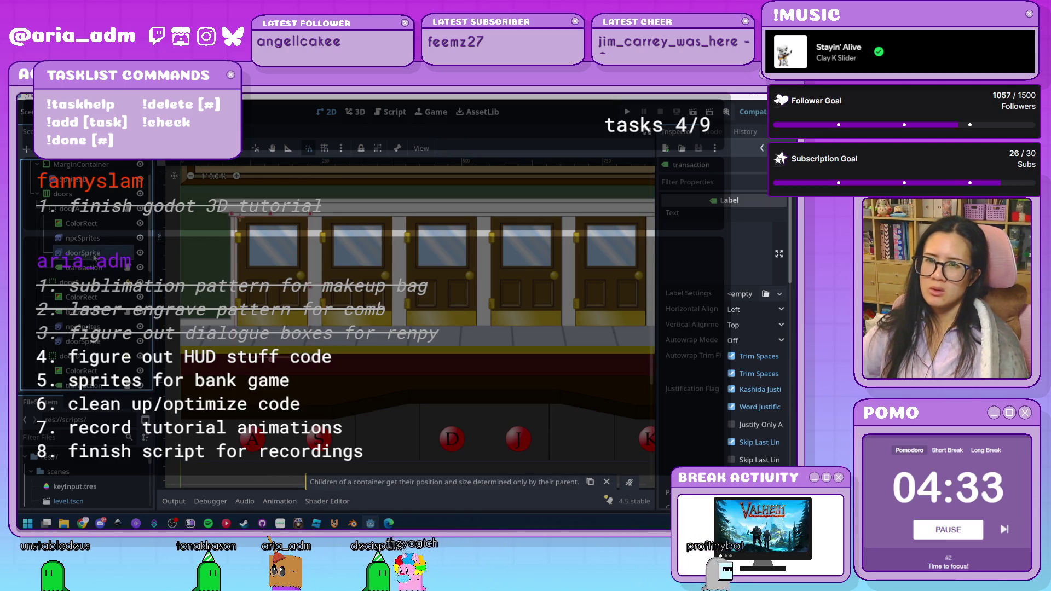
- Inspect the transaction label's position values in the Inspector
scroll(711, 381, down, 10)
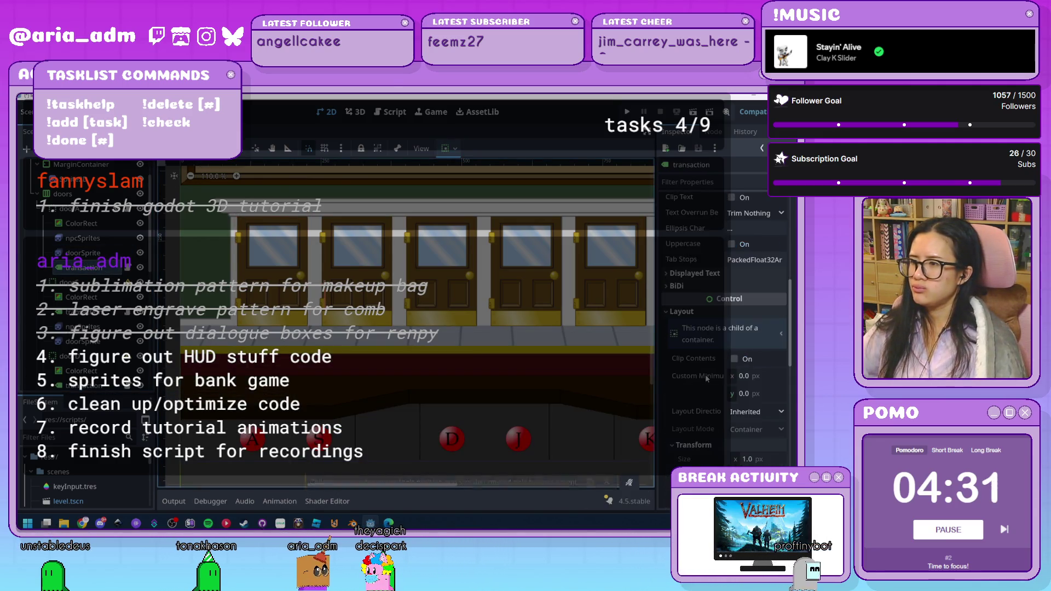
scroll(712, 376, down, 2)
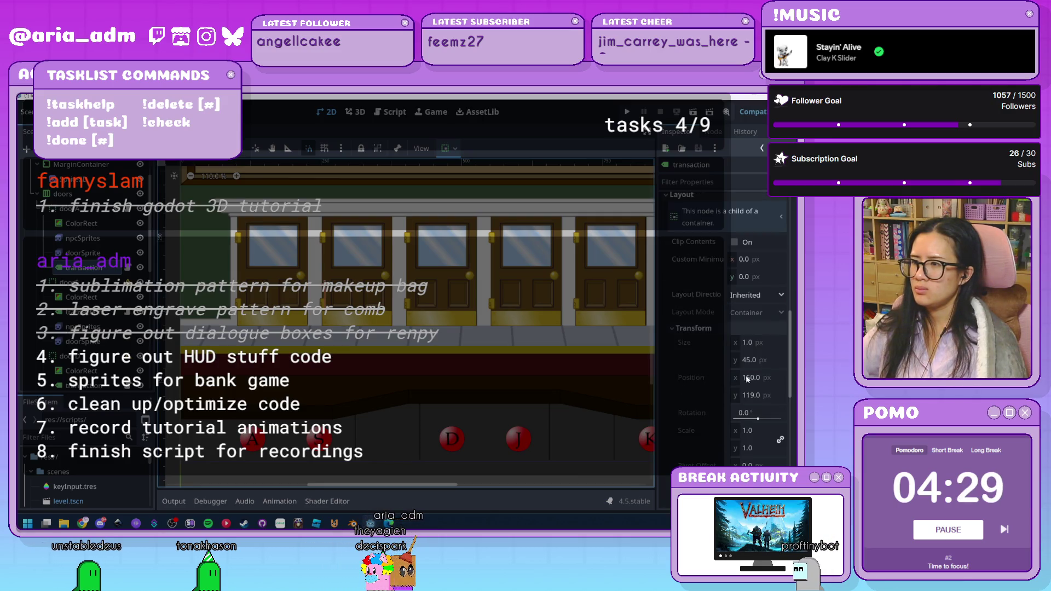
click(719, 382)
scroll(681, 387, down, 6)
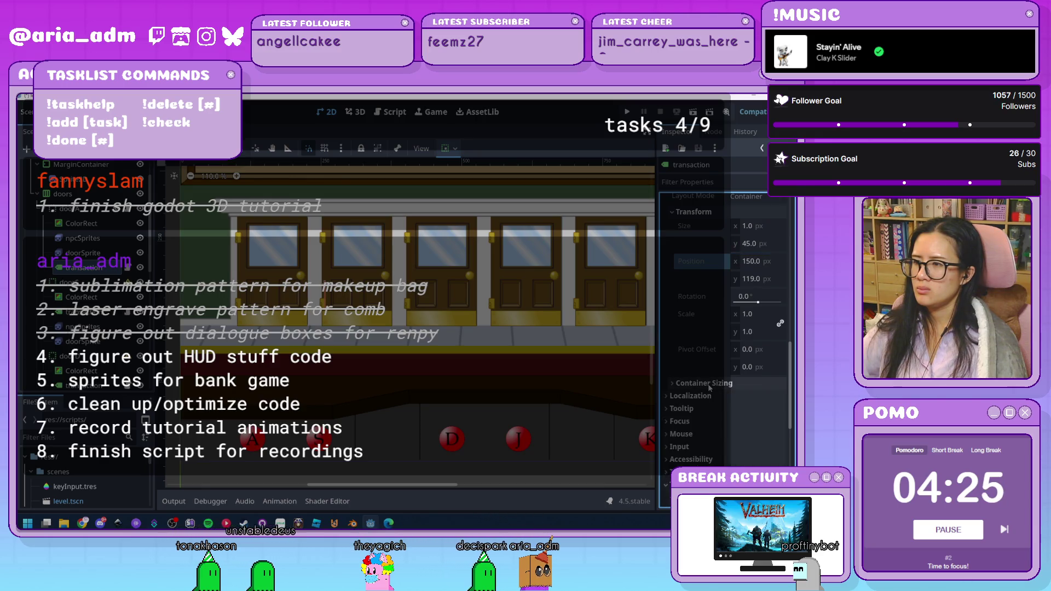
scroll(709, 388, up, 8)
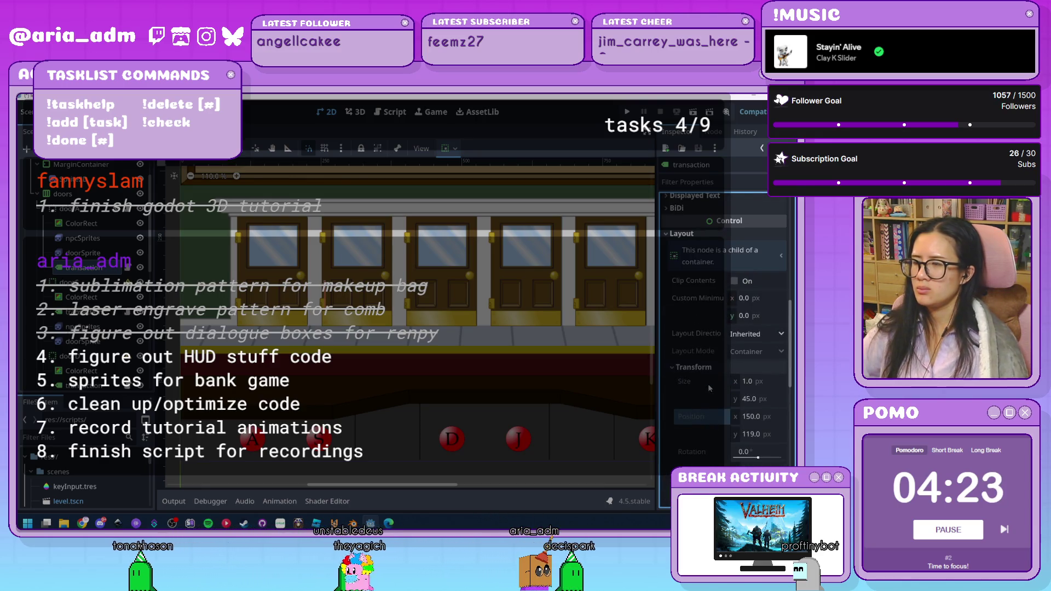
scroll(708, 383, up, 6)
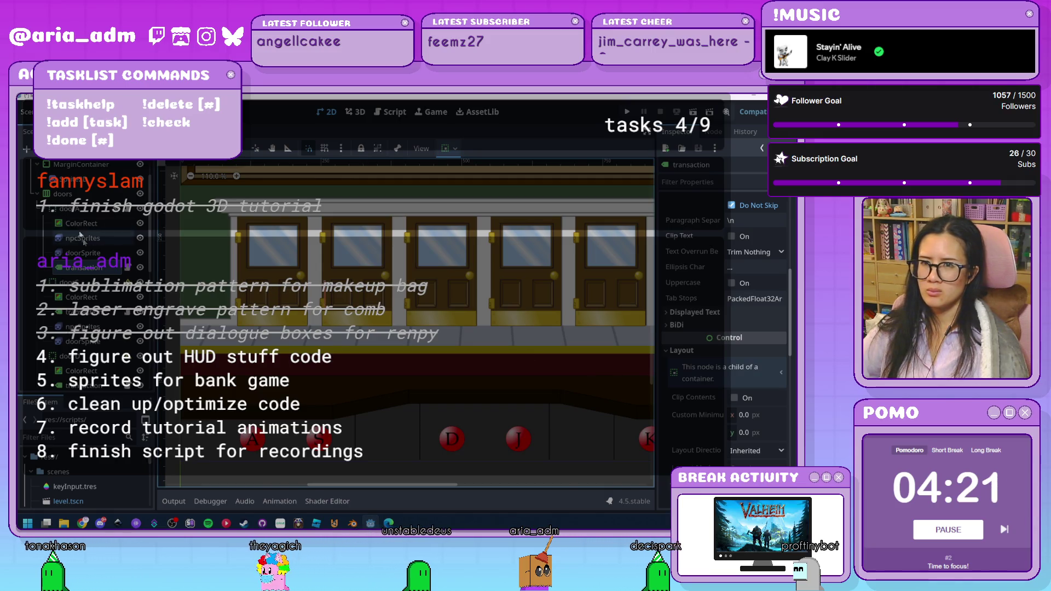
scroll(709, 383, down, 6)
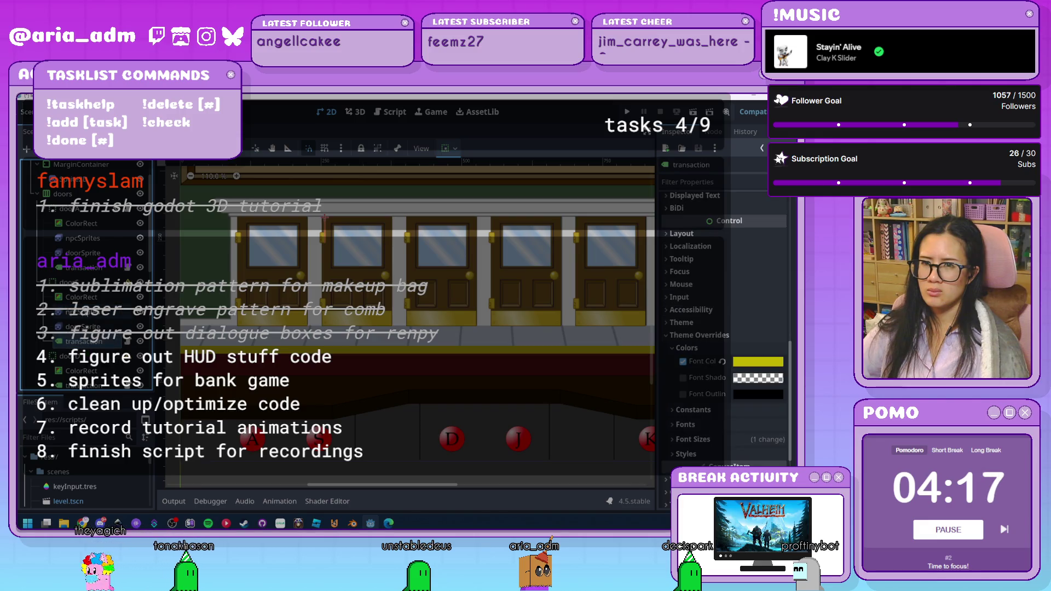
scroll(710, 356, up, 6)
scroll(723, 328, down, 6)
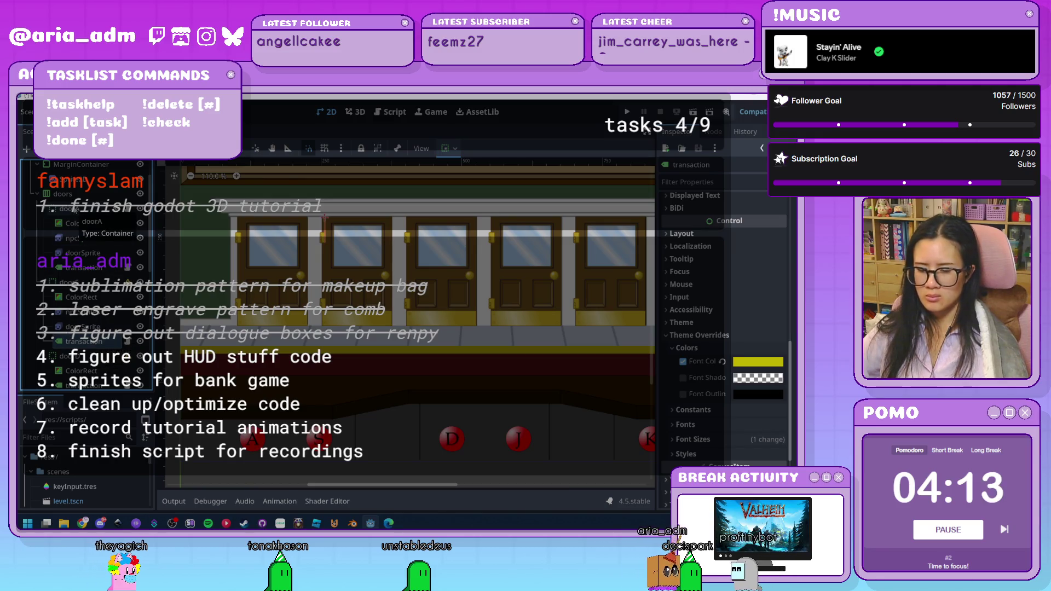
- Move the transaction node so it sits under doorA
key(Delete)
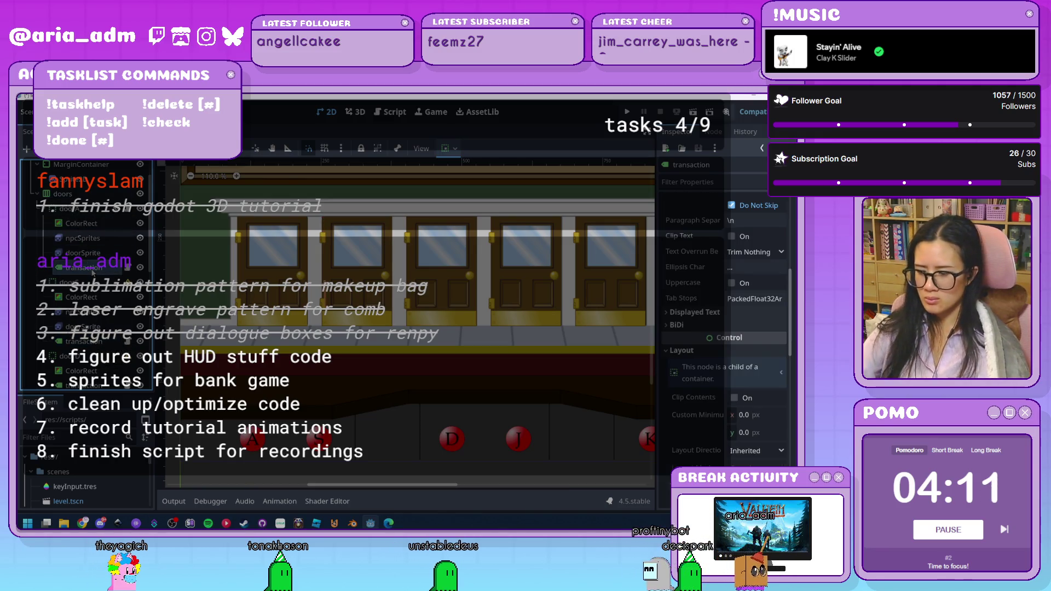
click(80, 214)
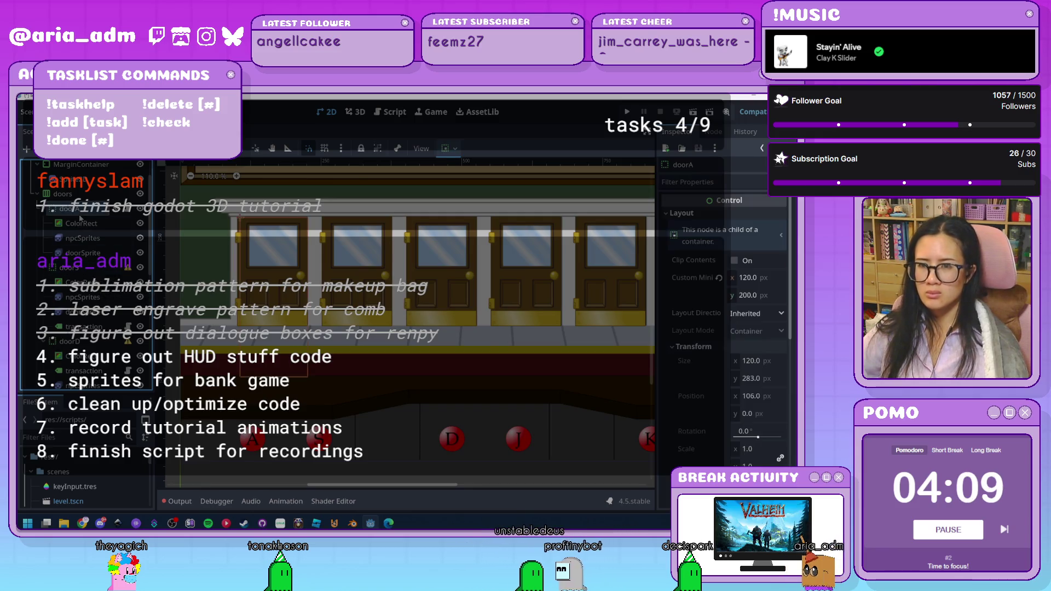
key(ctrl+z)
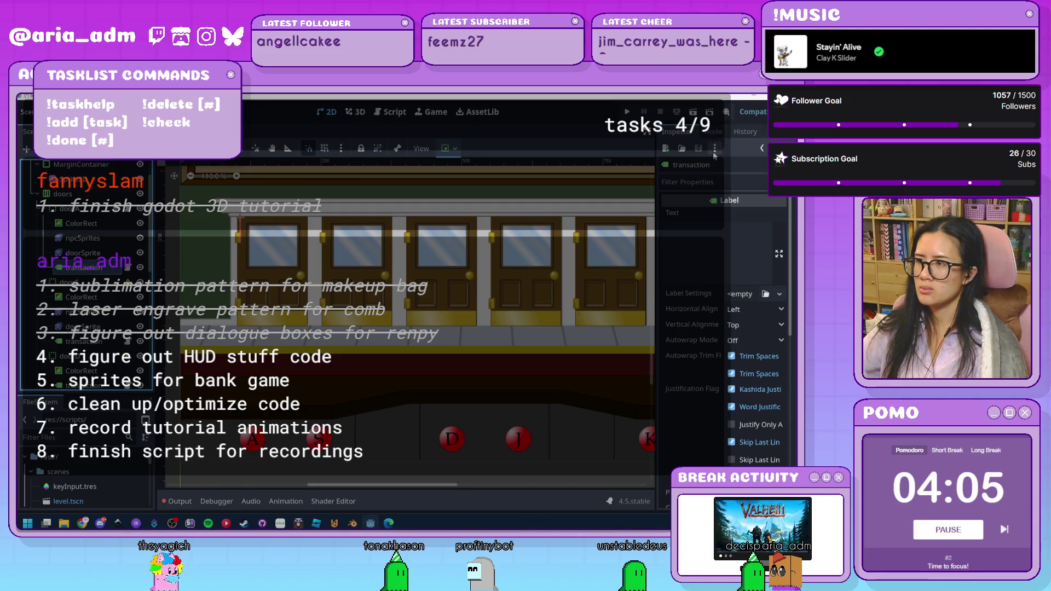
- Confirm doorA's coinEvent connects to _on_door_a_coin_event and add a line to that handler
click(712, 132)
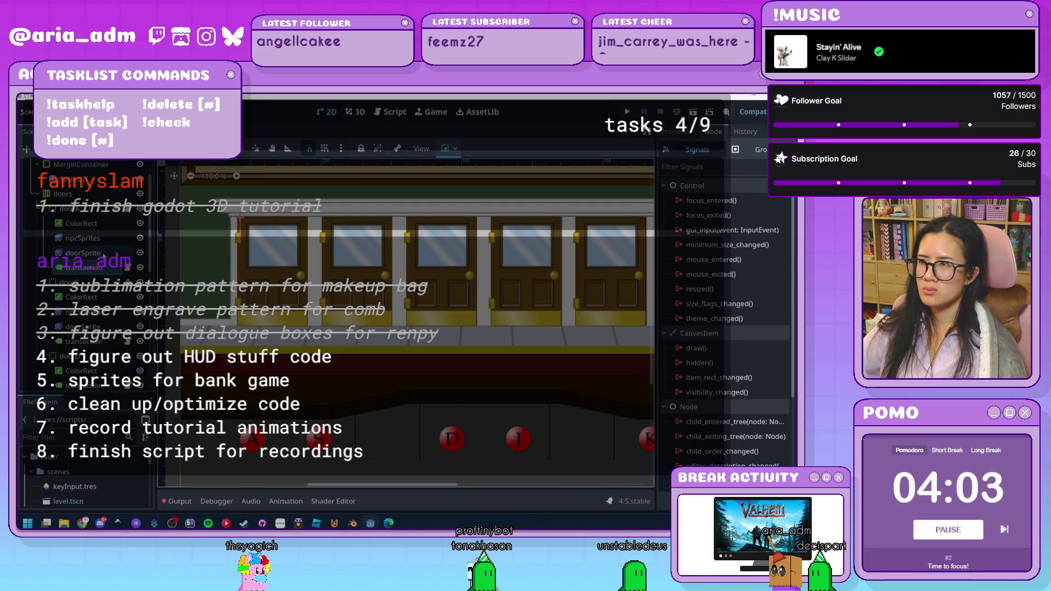
click(103, 268)
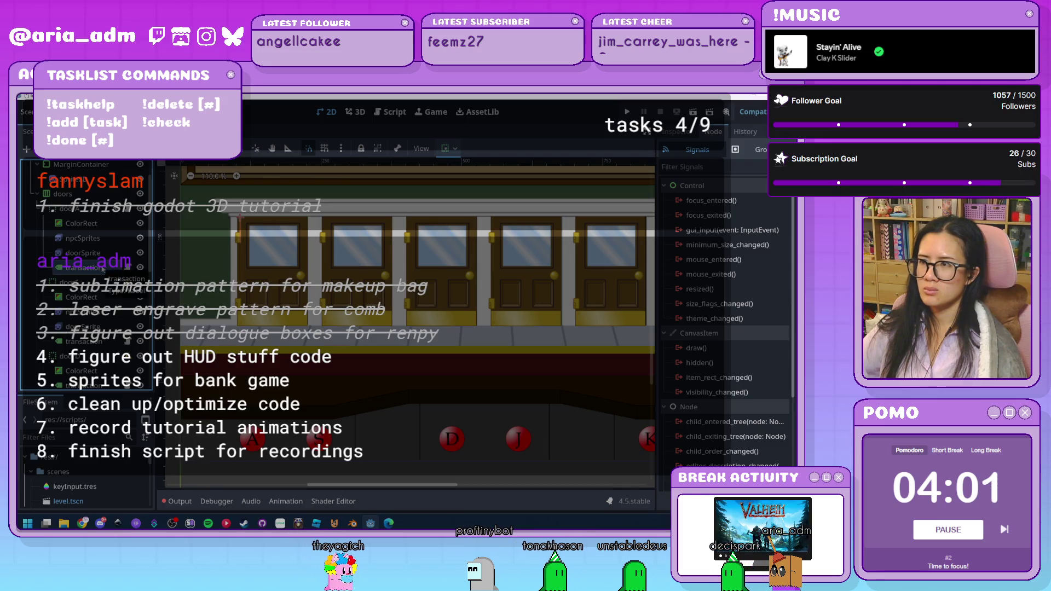
click(129, 269)
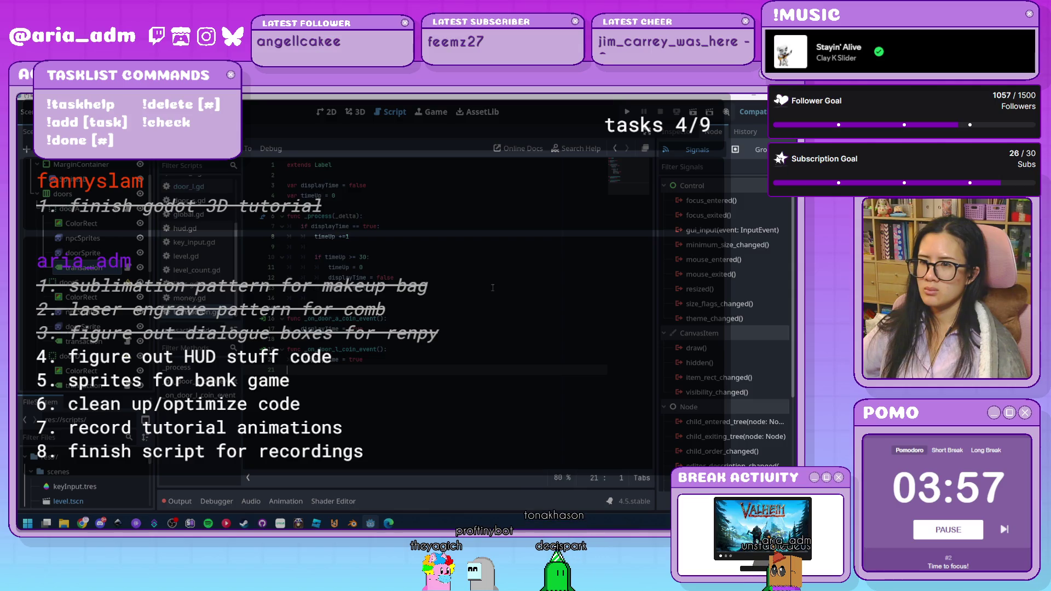
click(71, 209)
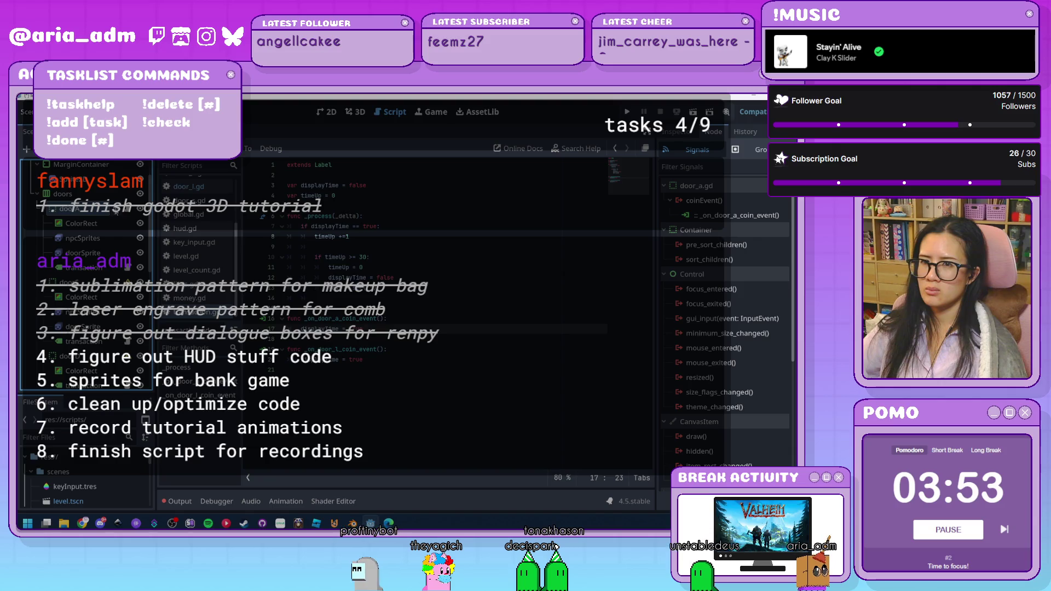
double_click(750, 217)
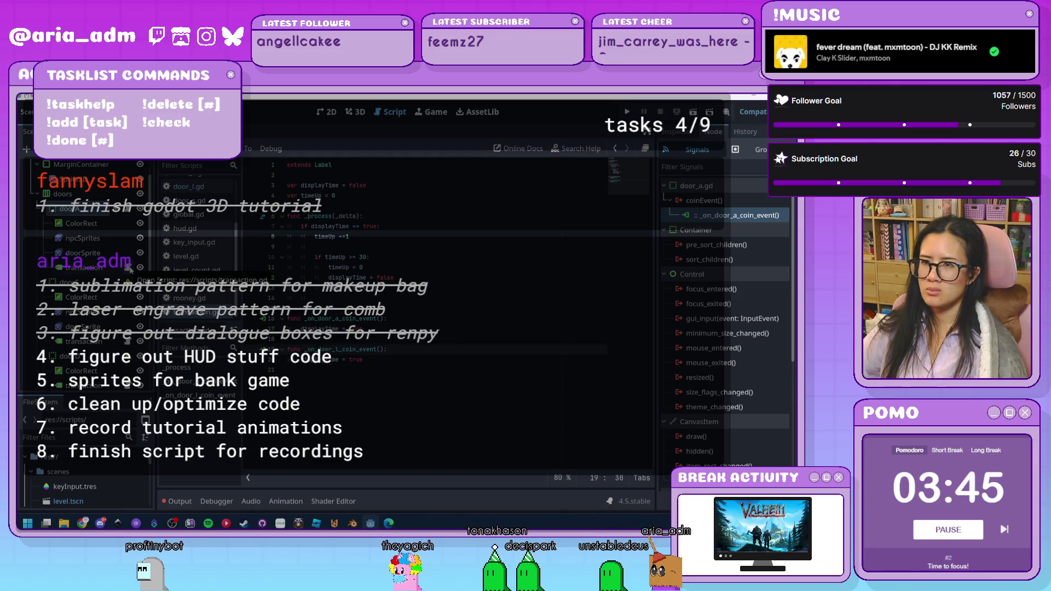
key(Down)
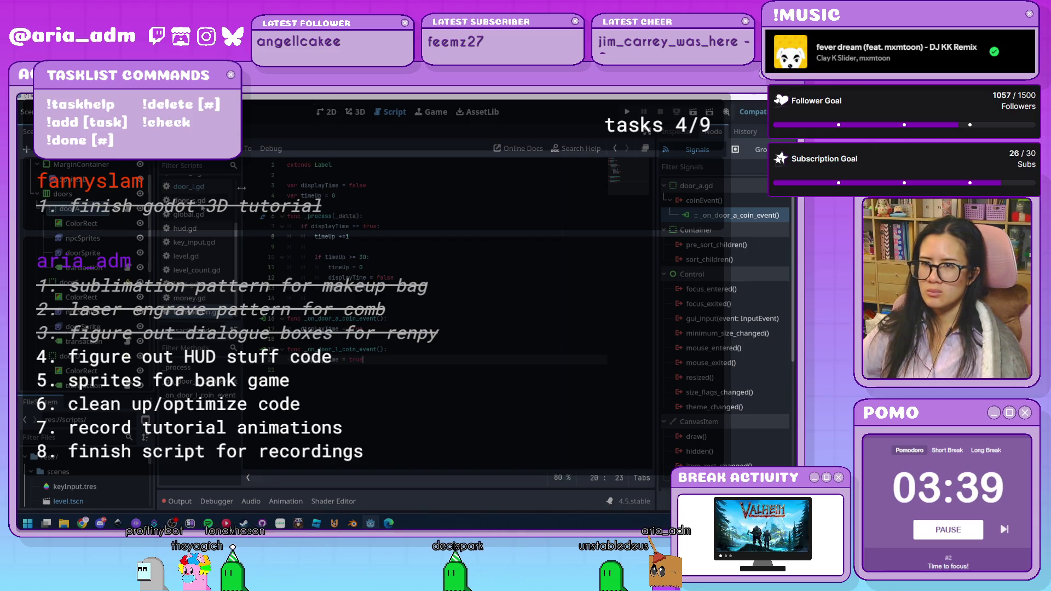
click(329, 113)
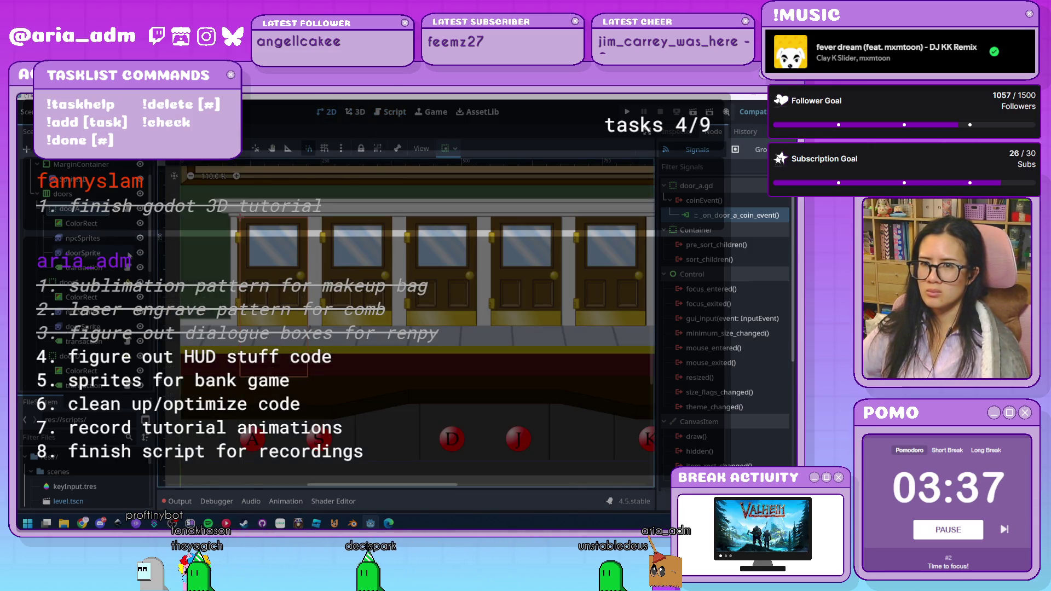
- Try Center, Fill and Right horizontal alignment on the transaction label, ending on Center
click(95, 268)
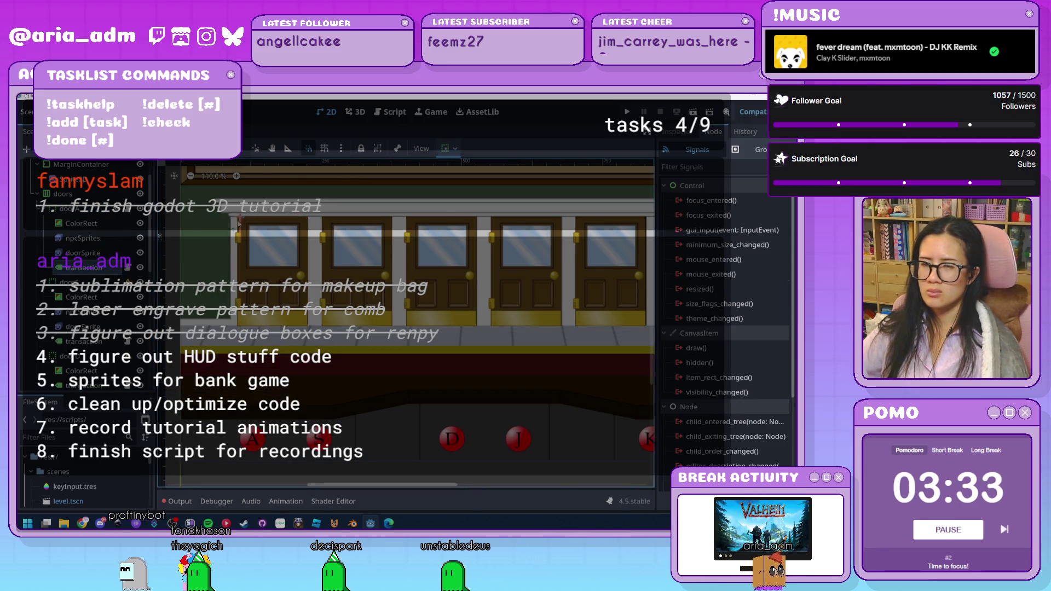
click(677, 131)
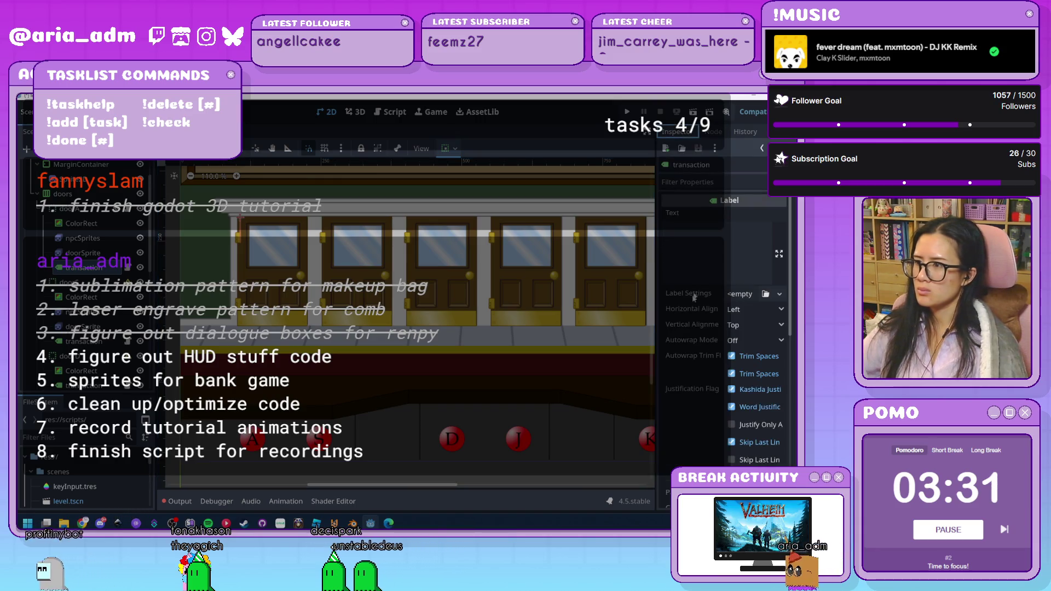
click(756, 310)
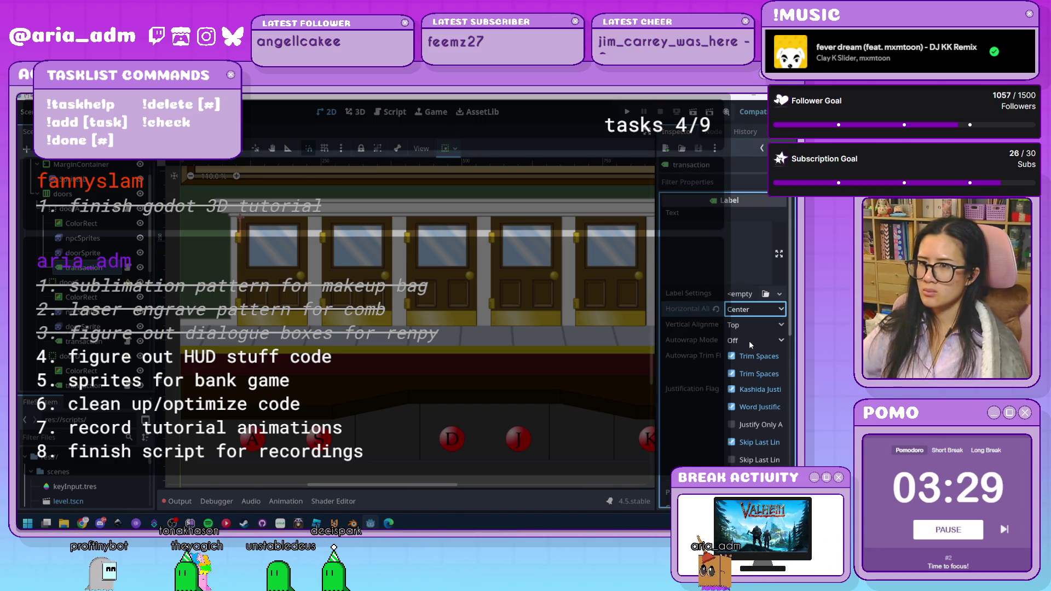
click(749, 340)
click(748, 310)
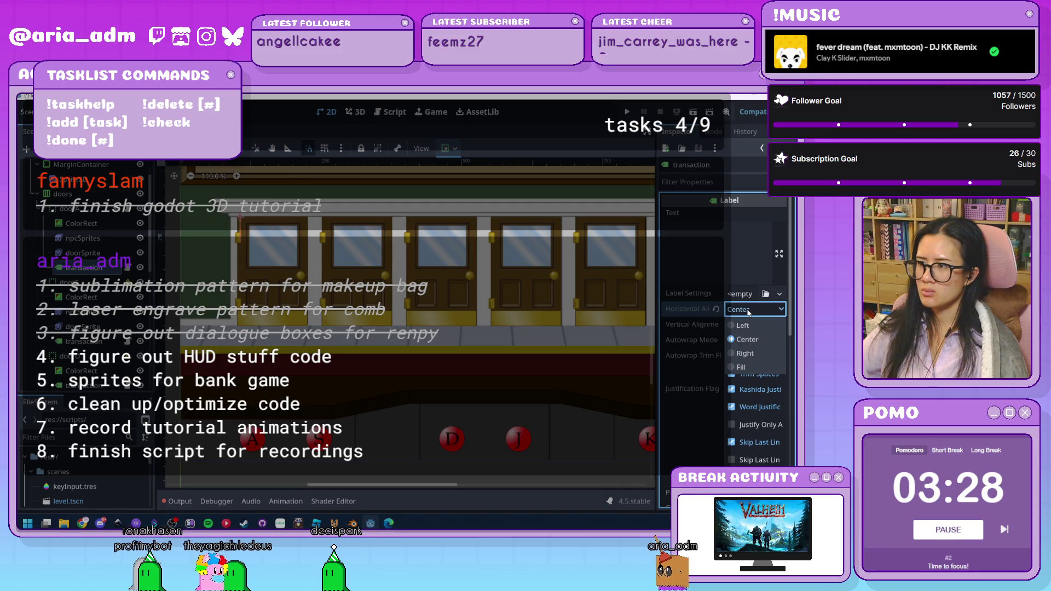
click(741, 367)
click(744, 311)
click(760, 356)
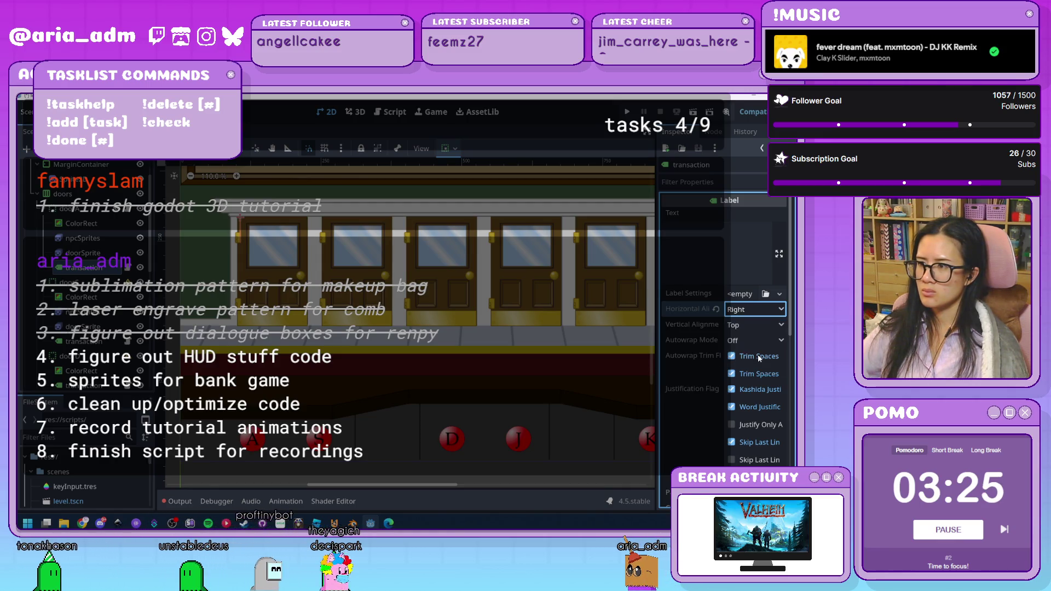
click(743, 311)
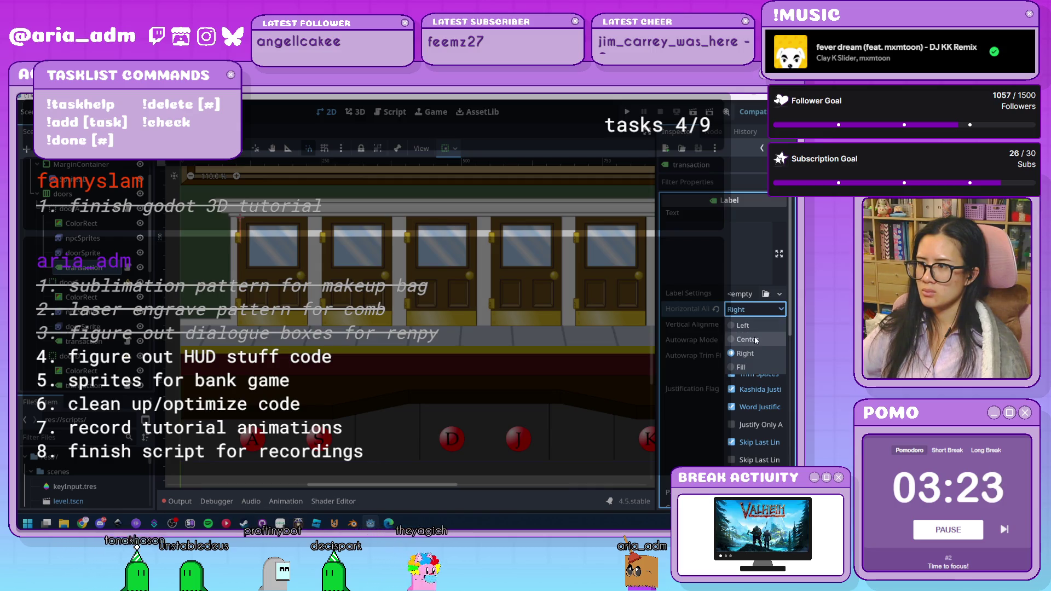
click(747, 340)
scroll(696, 339, down, 5)
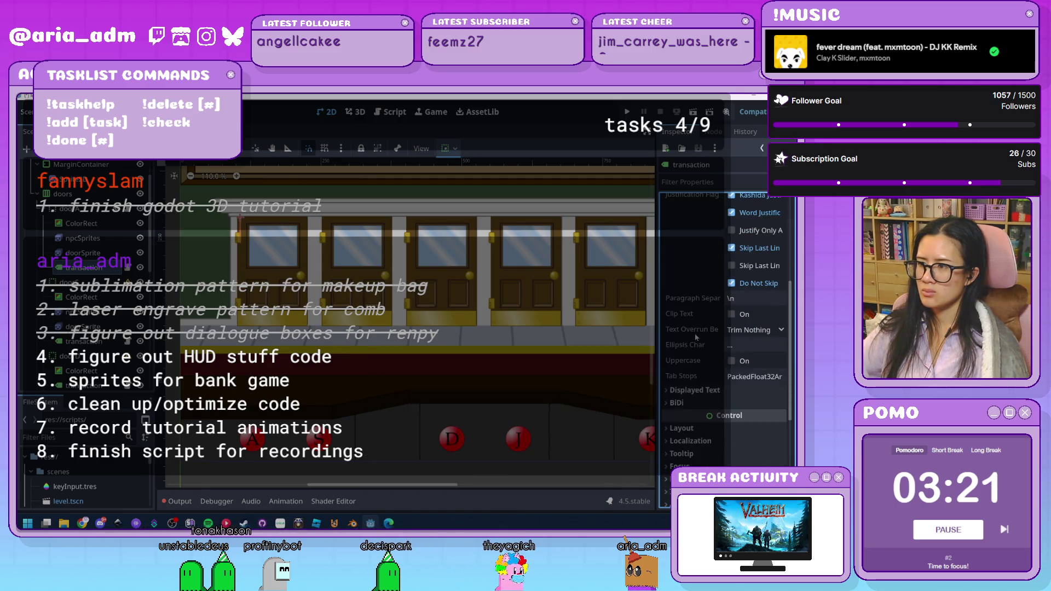
scroll(696, 336, up, 5)
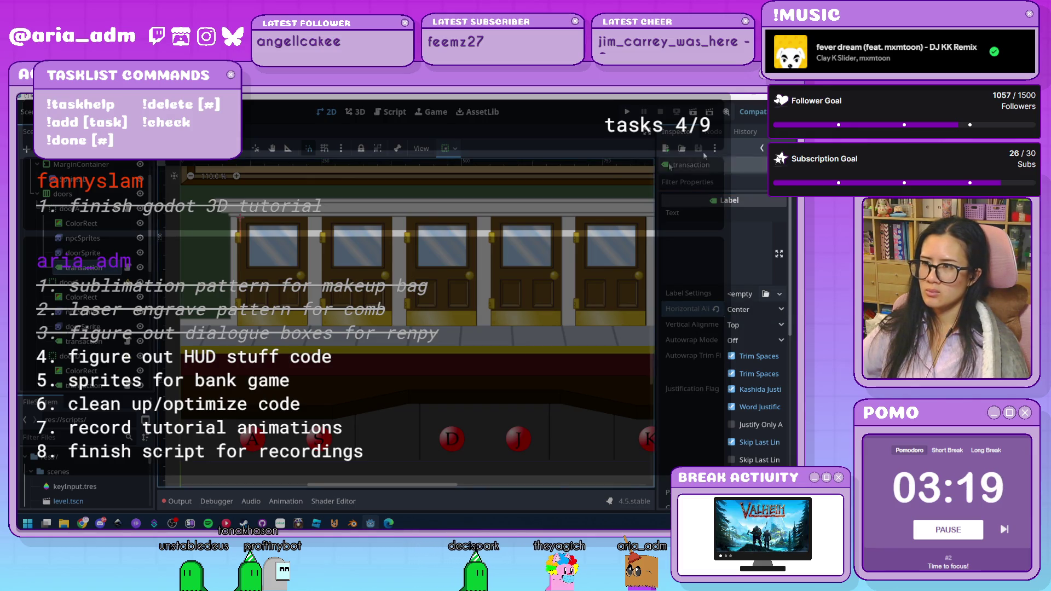
- Run the bank game with F5, let coins reach 16, then close the game window
key(F5)
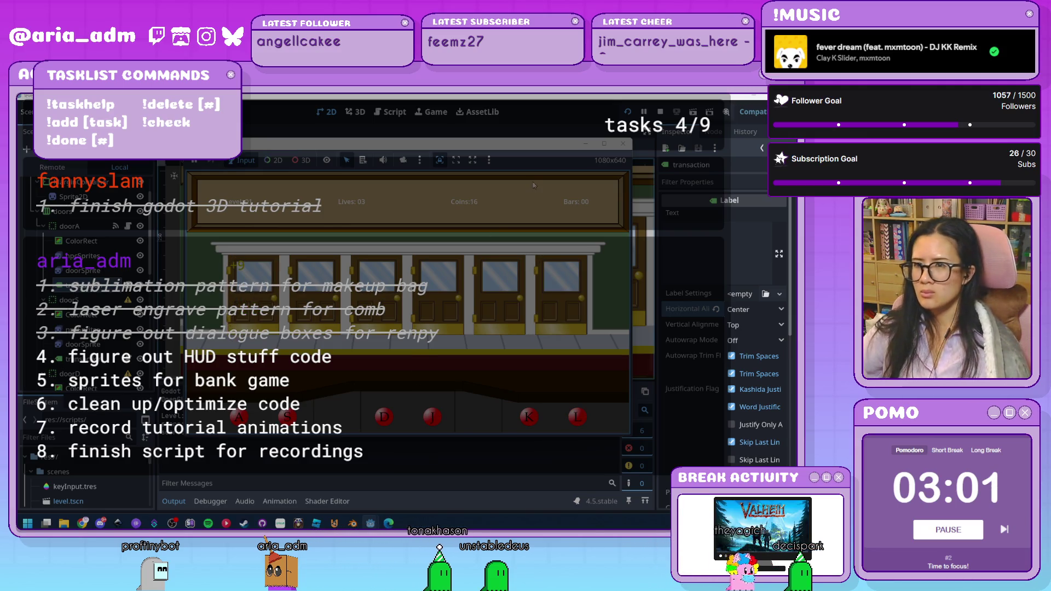
click(624, 144)
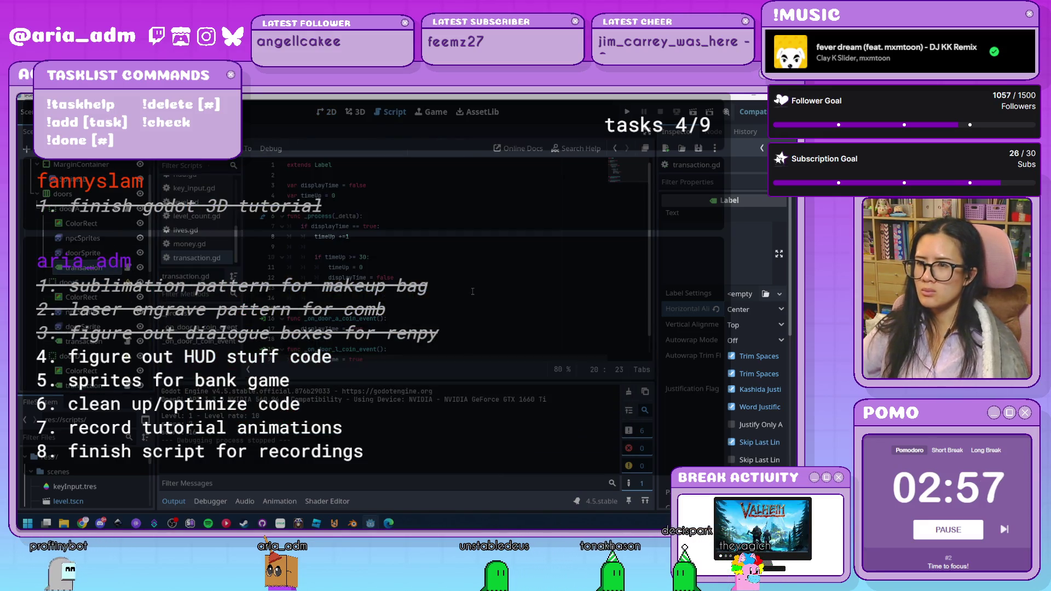
- Move the cursor to line 19 of the transaction script
scroll(473, 292, down, 1)
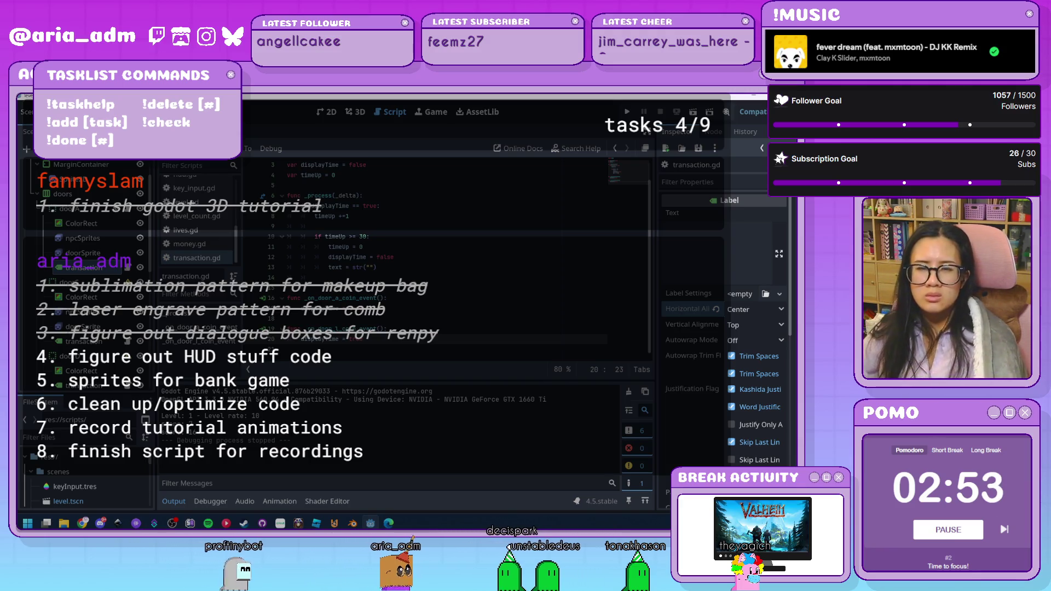
click(387, 328)
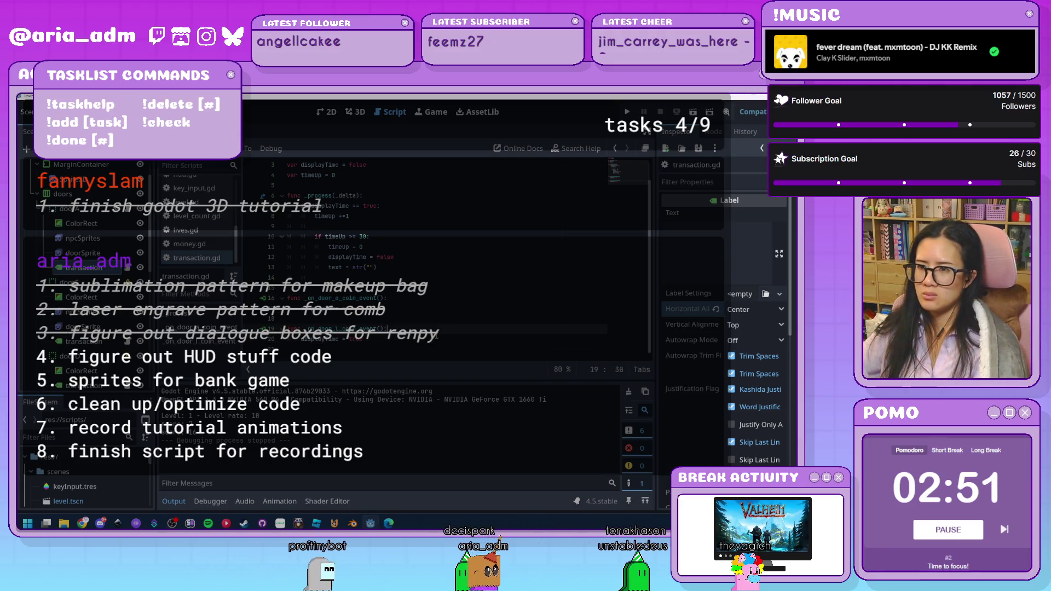
key(Down)
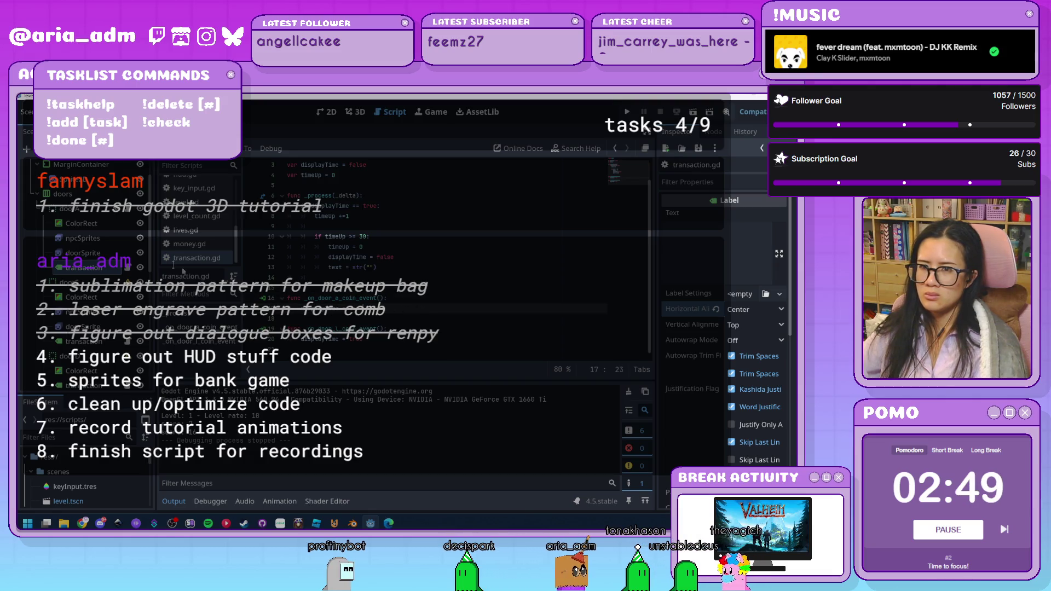
- Disconnect doorA's coinEvent signal and reconnect it to _on_door_a_coin_event
click(83, 267)
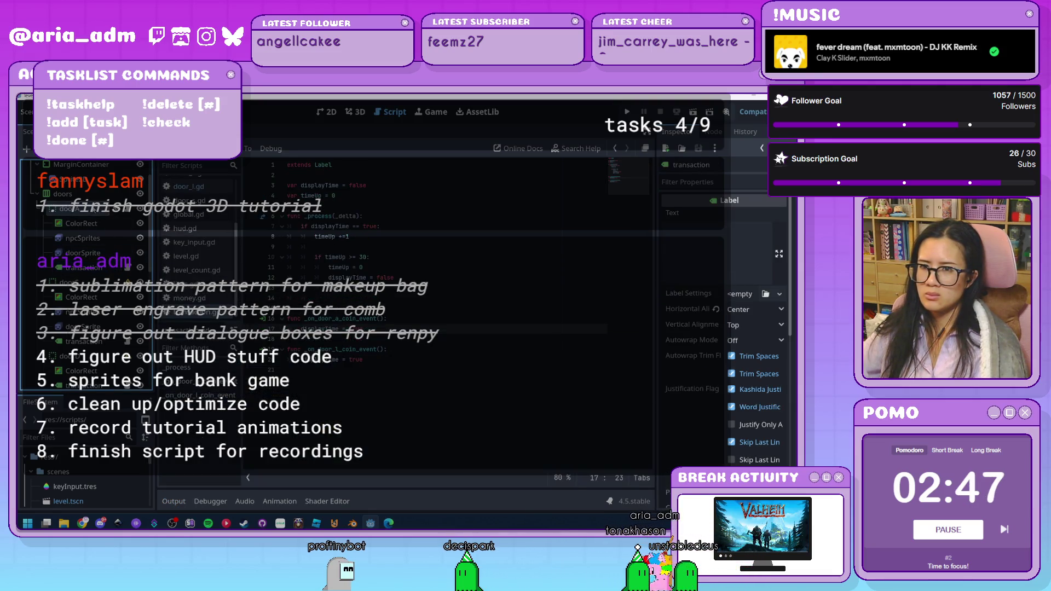
click(65, 209)
click(713, 132)
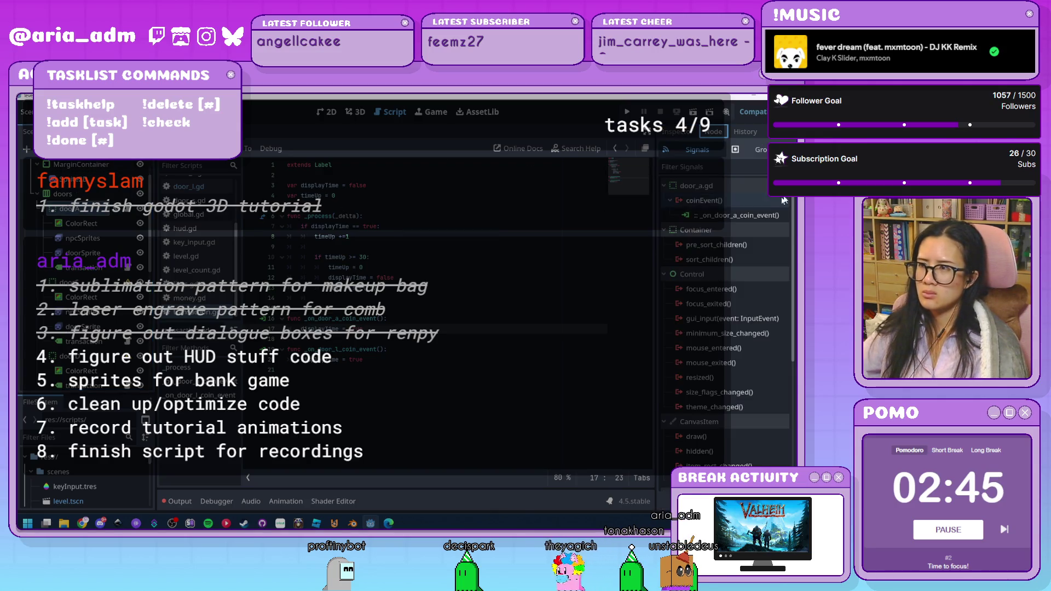
right_click(753, 215)
click(773, 230)
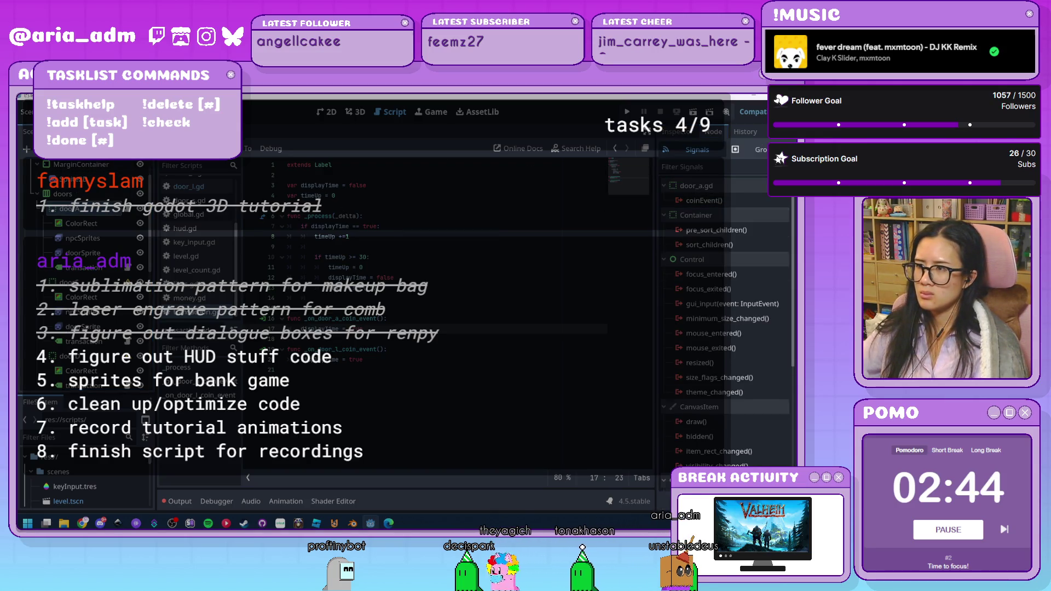
double_click(704, 200)
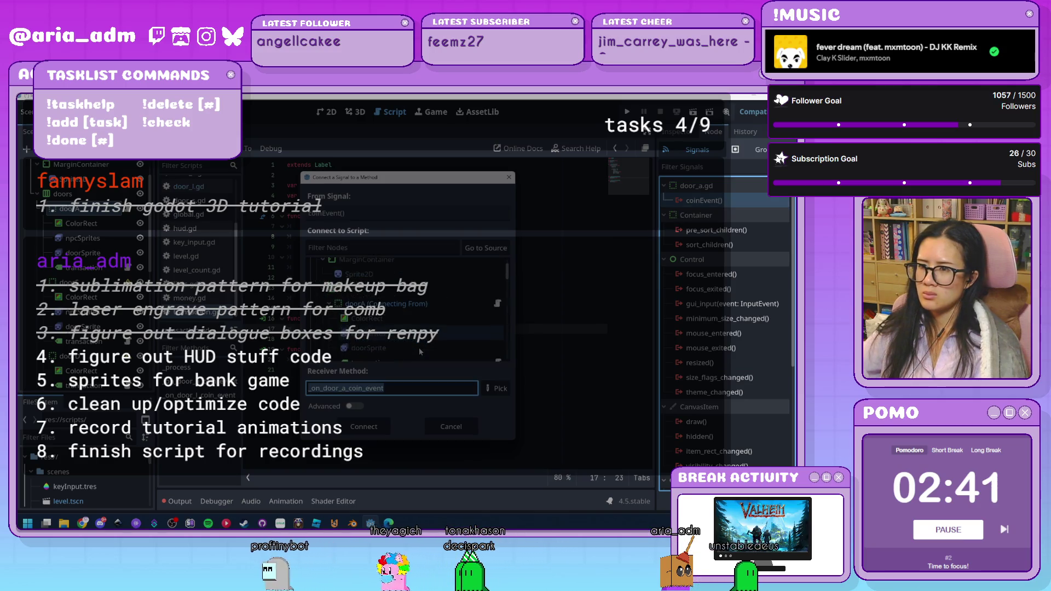
click(378, 427)
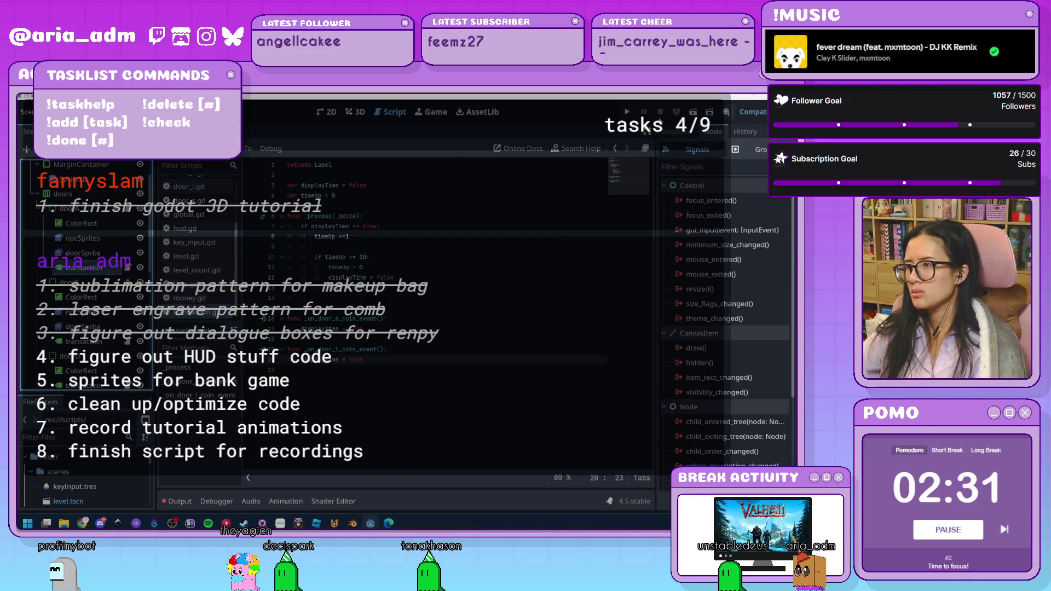
- Set the transaction label's horizontal alignment to Right
click(667, 132)
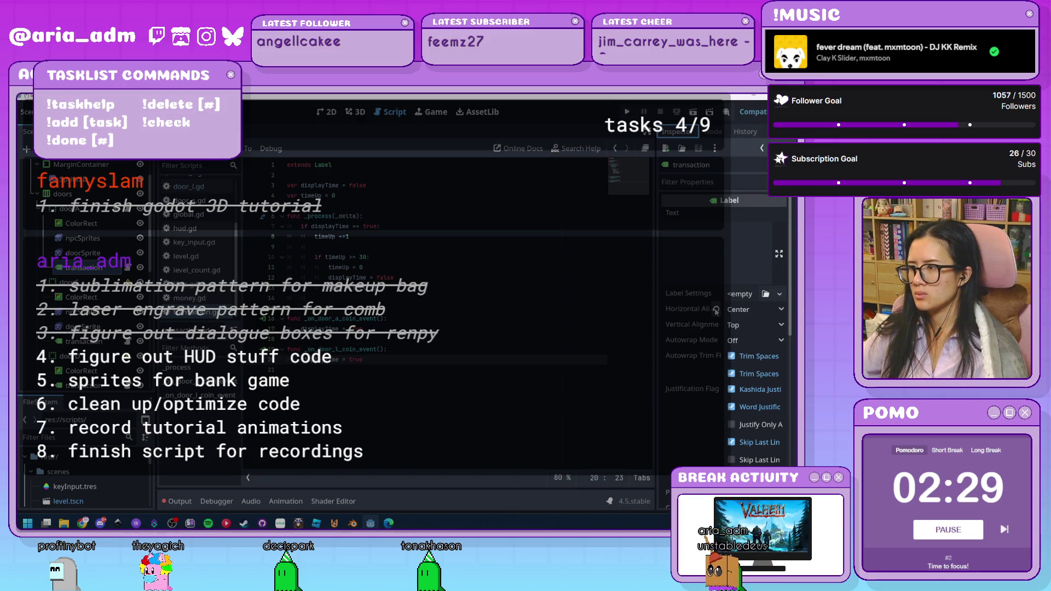
click(752, 310)
click(753, 324)
click(753, 310)
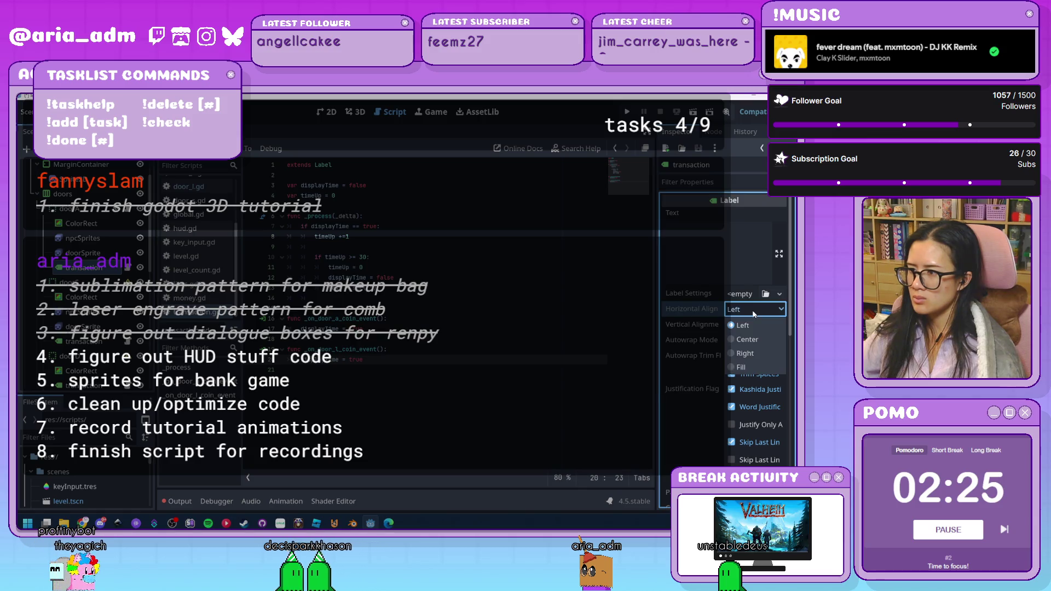
click(755, 358)
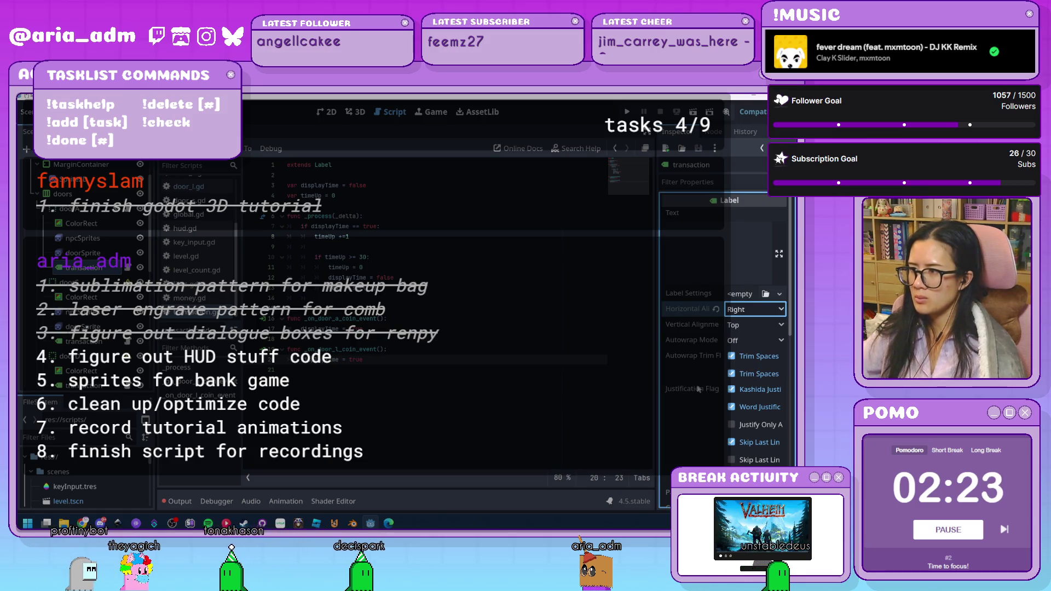
scroll(696, 388, down, 3)
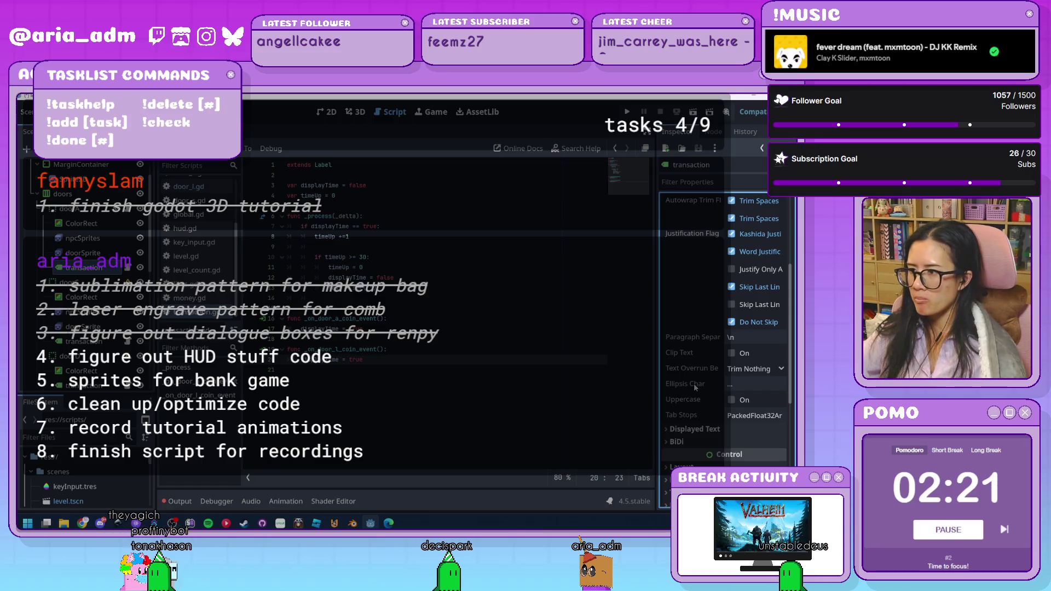
- Check the label's Theme Overrides > Constants, then run the project
scroll(707, 405, down, 3)
click(714, 413)
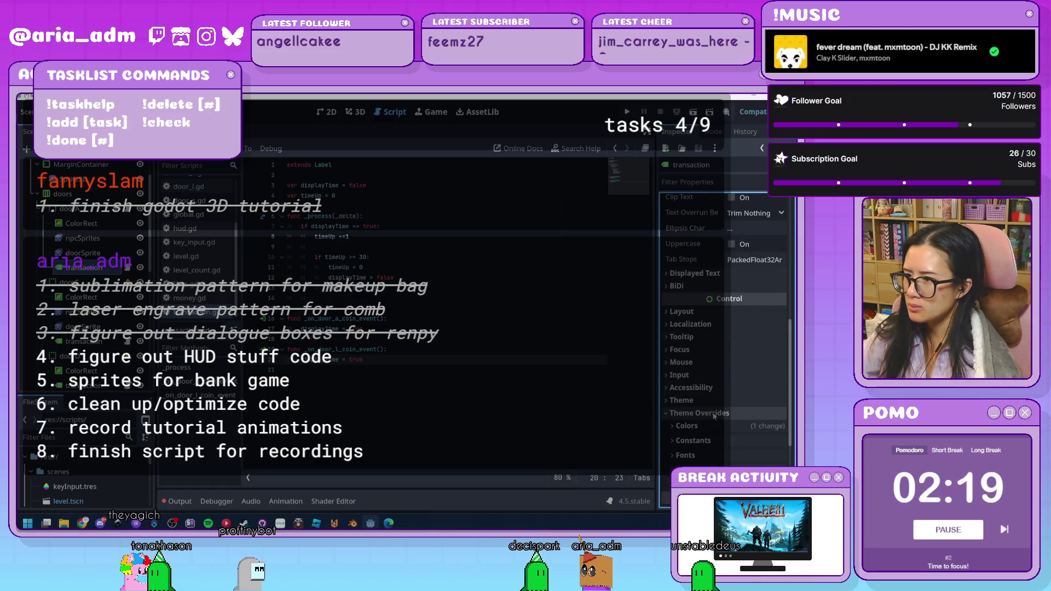
scroll(703, 411, down, 1)
click(700, 403)
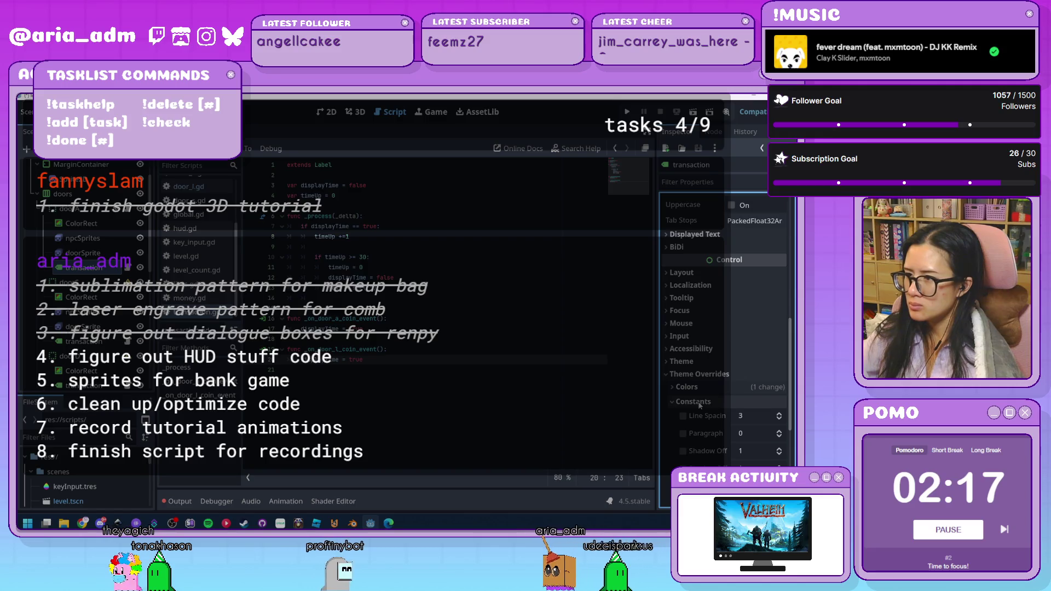
click(700, 401)
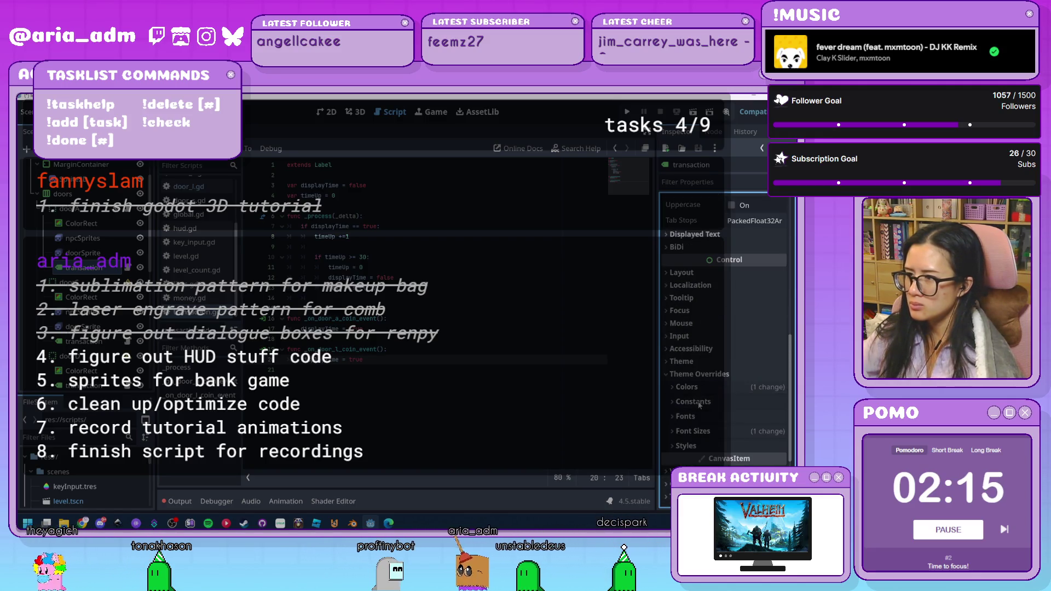
scroll(698, 392, down, 3)
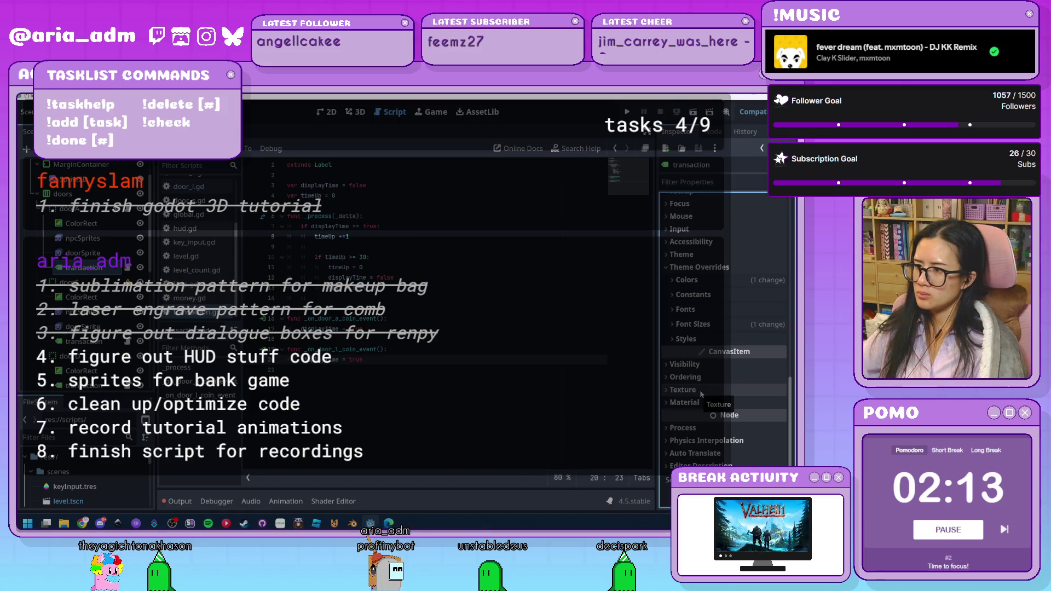
scroll(701, 390, up, 6)
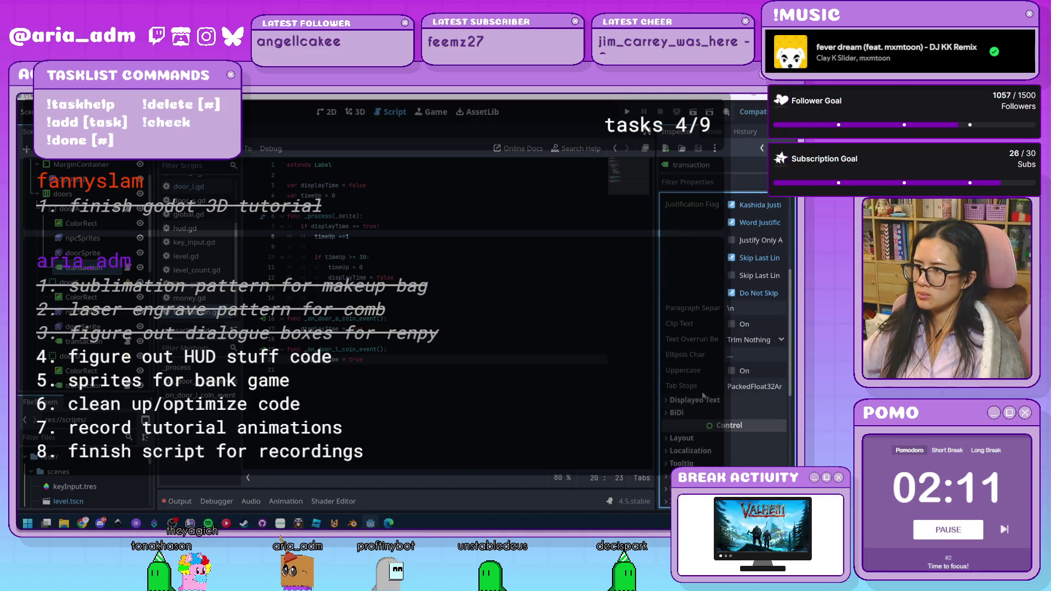
scroll(704, 395, up, 3)
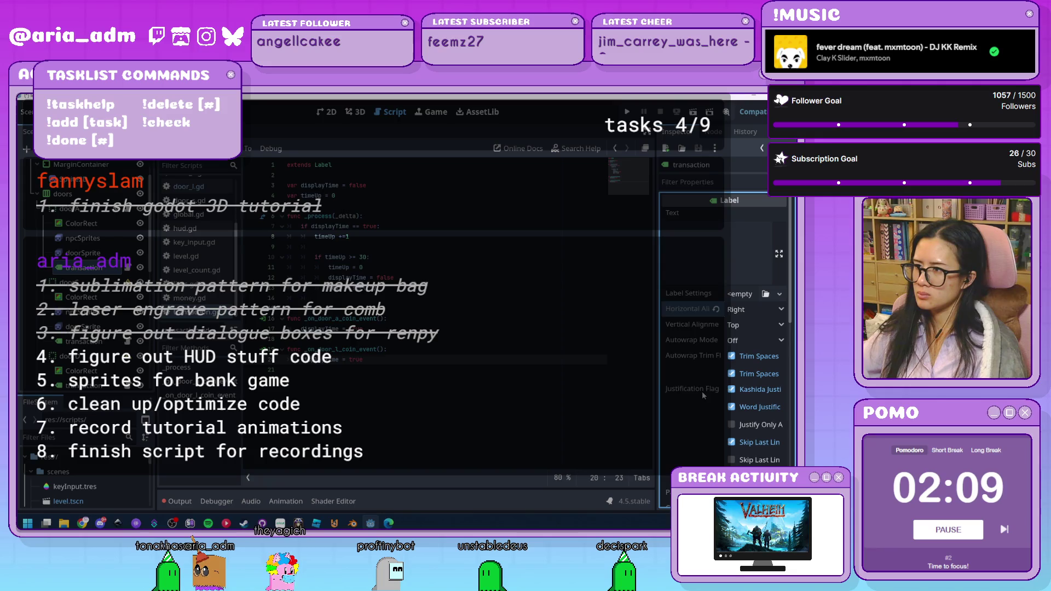
click(628, 111)
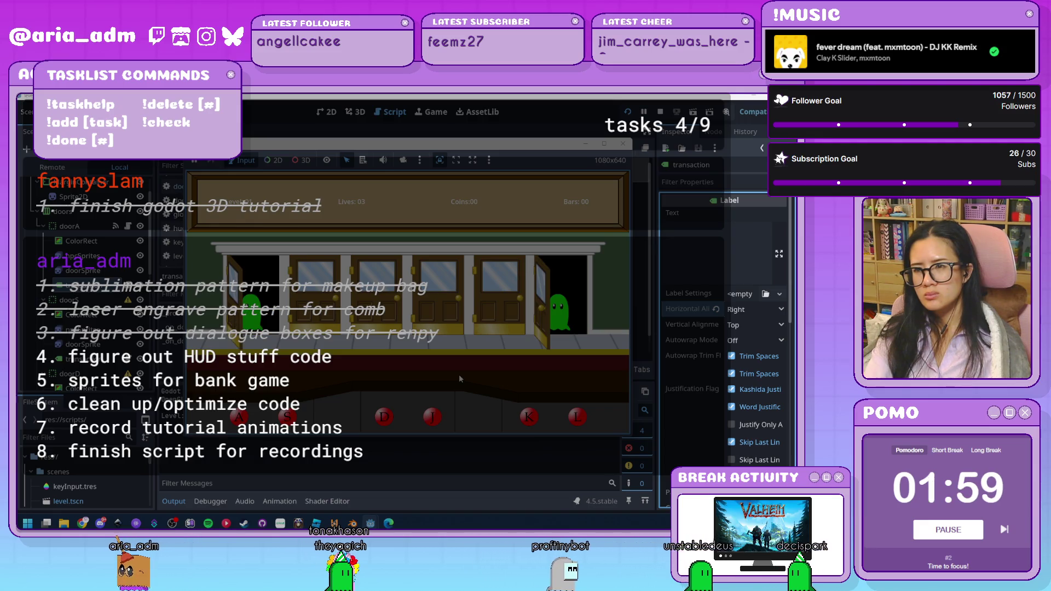
- Collect coins at the doors with the a and l keys, reaching 13, then quit with F8
key(a)
key(l)
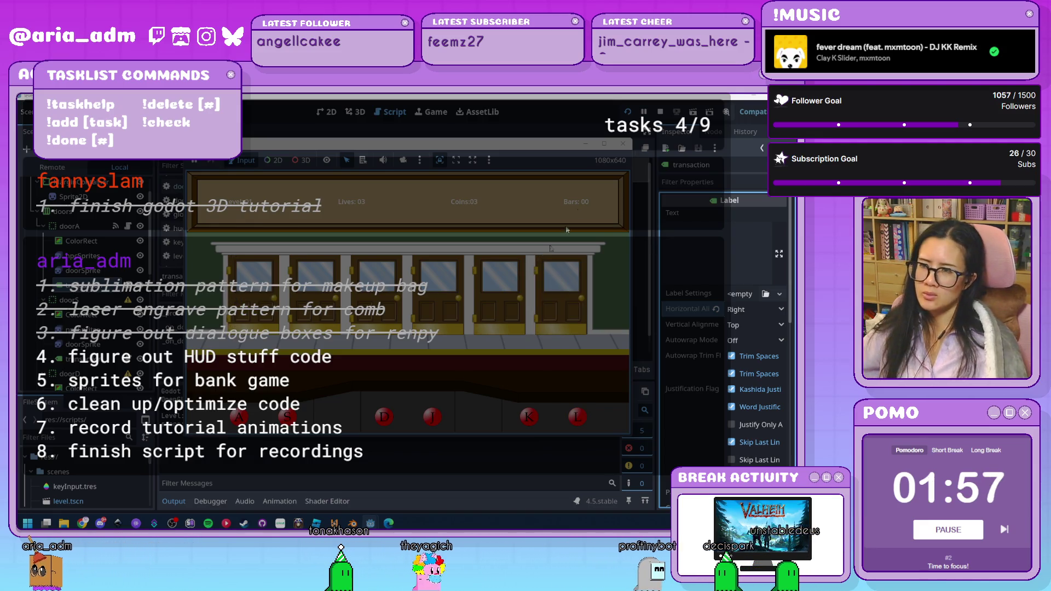
key(F8)
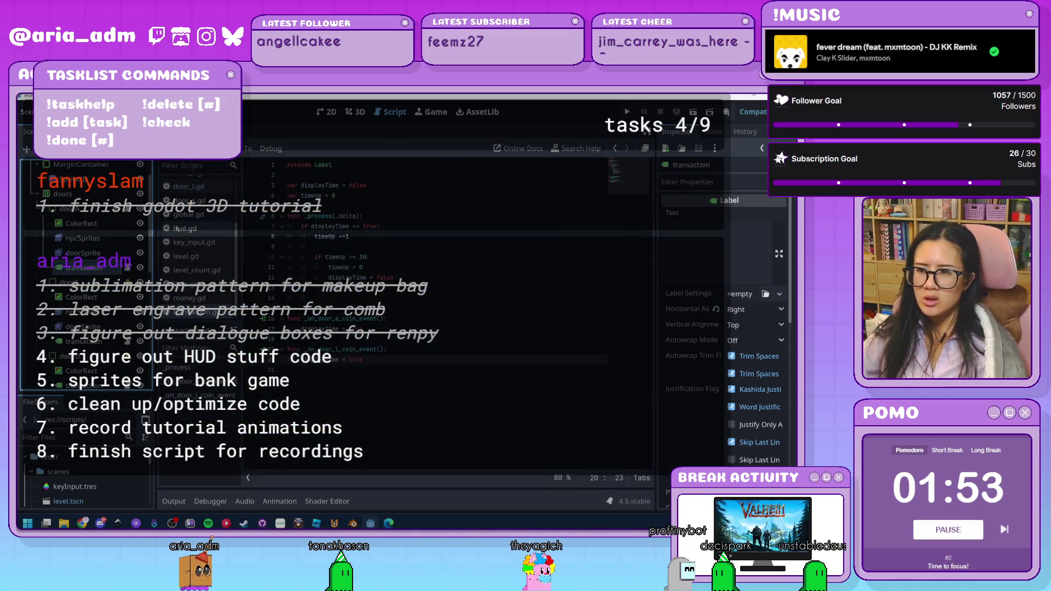
- Collapse Displayed Text and expand the transaction label's Layout and Transform properties
click(327, 112)
scroll(225, 212, up, 4)
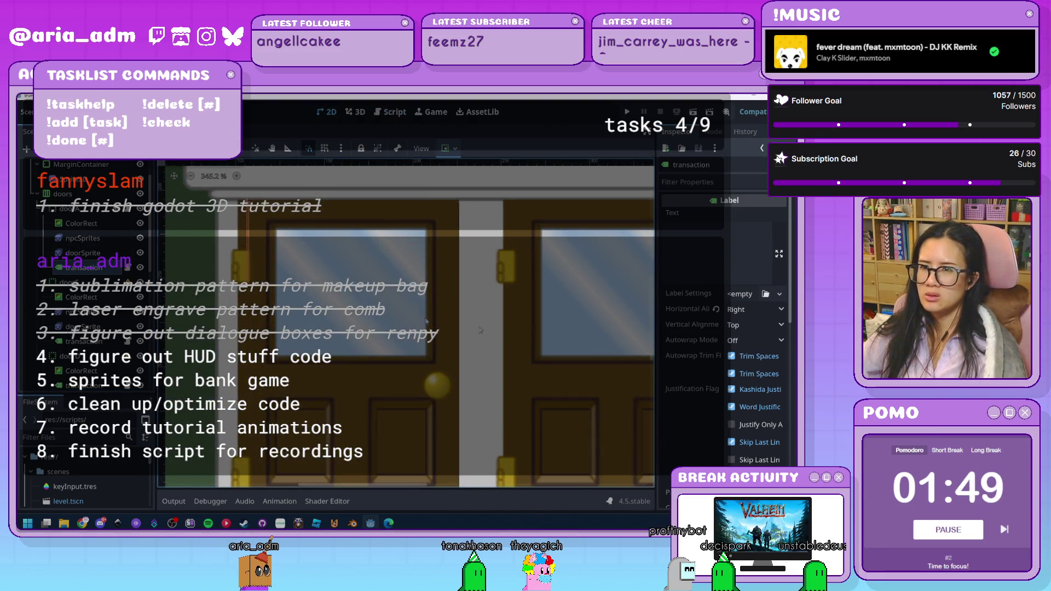
scroll(696, 346, down, 5)
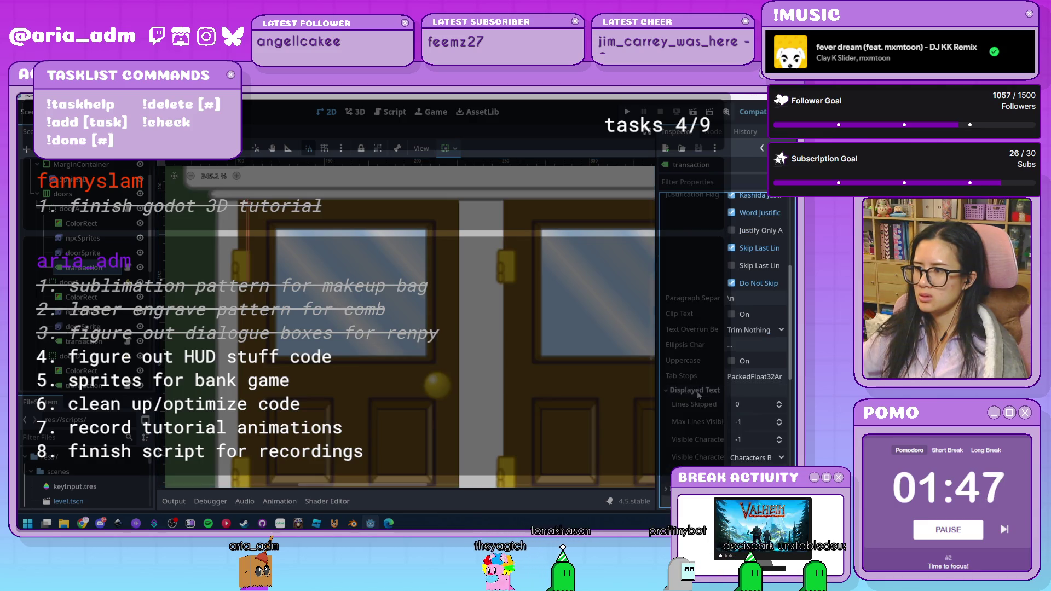
click(695, 390)
scroll(679, 263, down, 4)
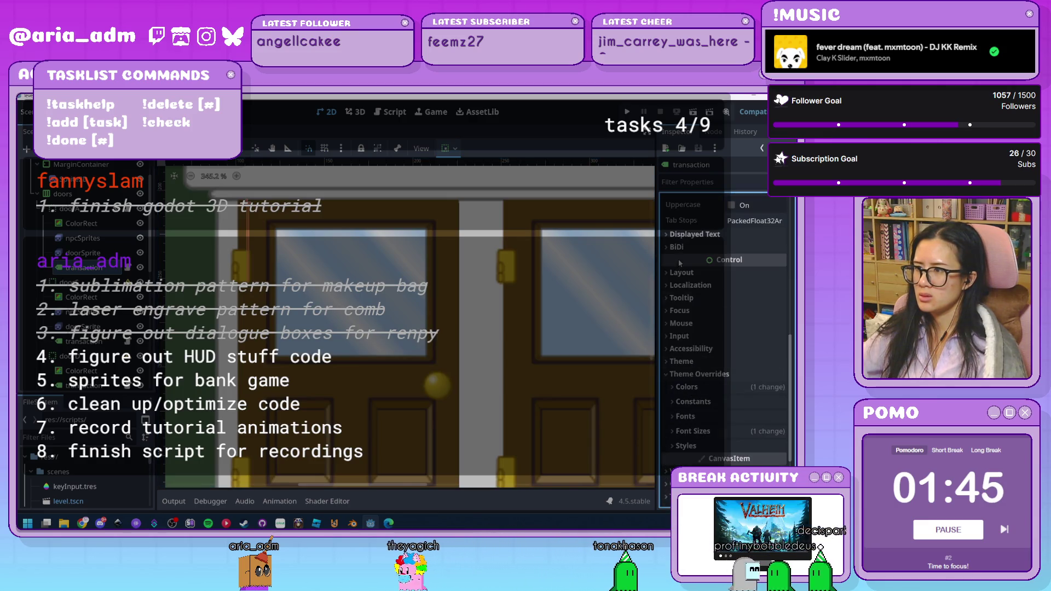
click(682, 273)
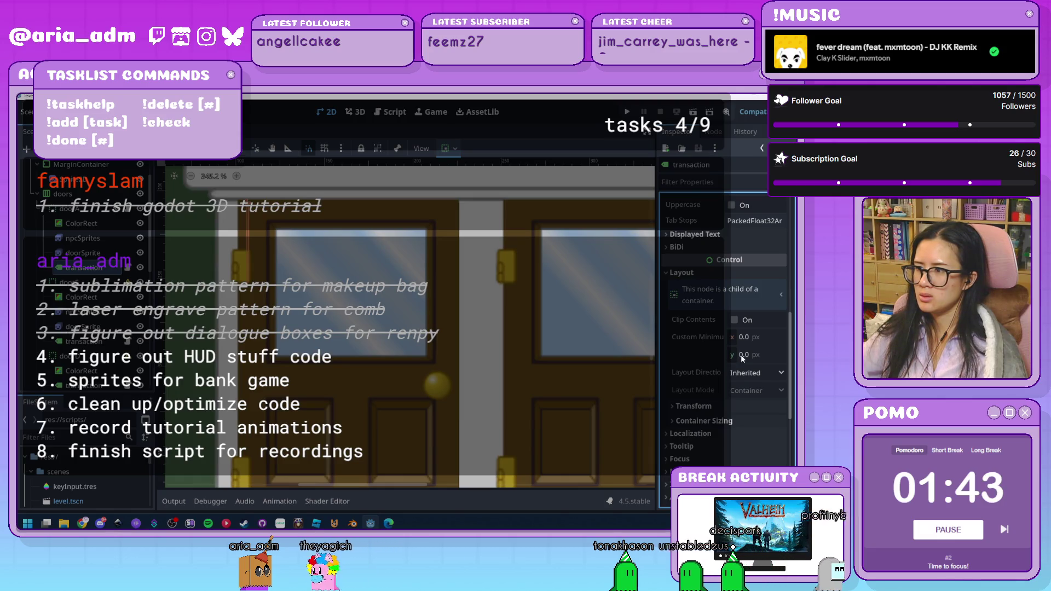
mouse_move(702, 338)
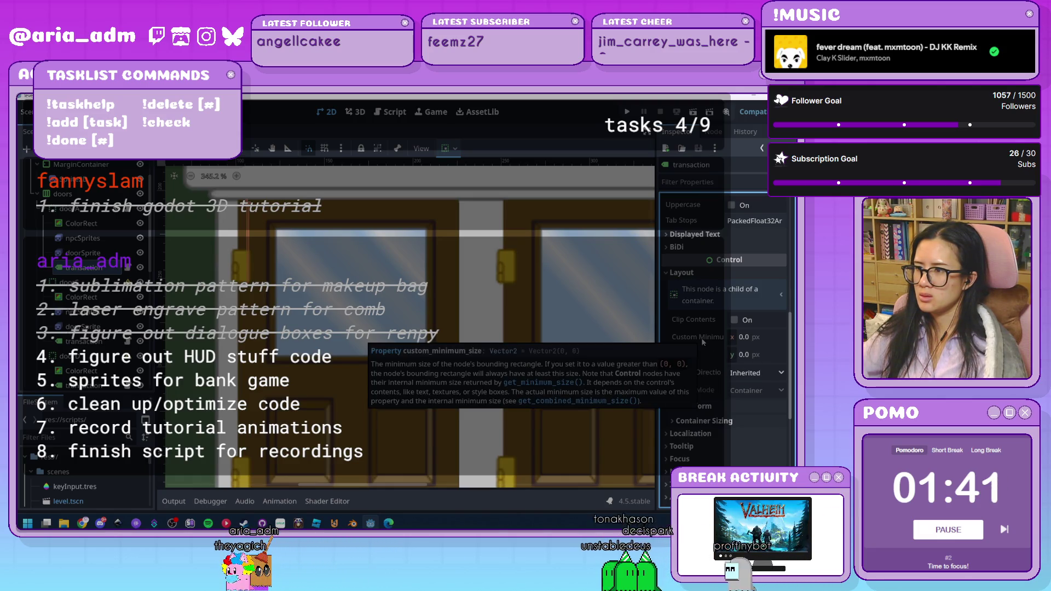
click(719, 408)
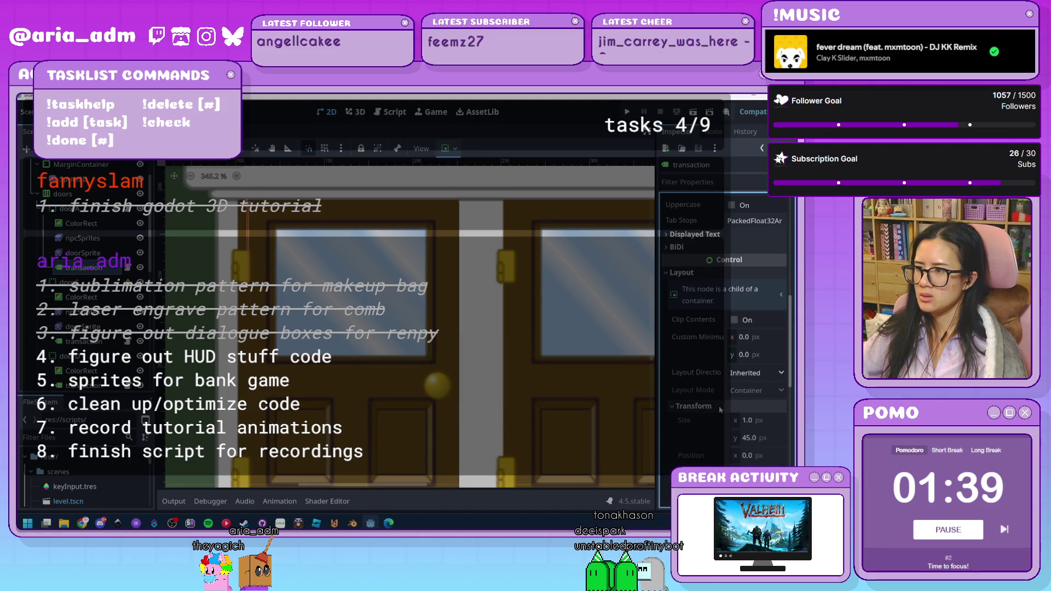
- Set the label's Layout Direction to Right-to-Left and run the game
scroll(679, 410, down, 4)
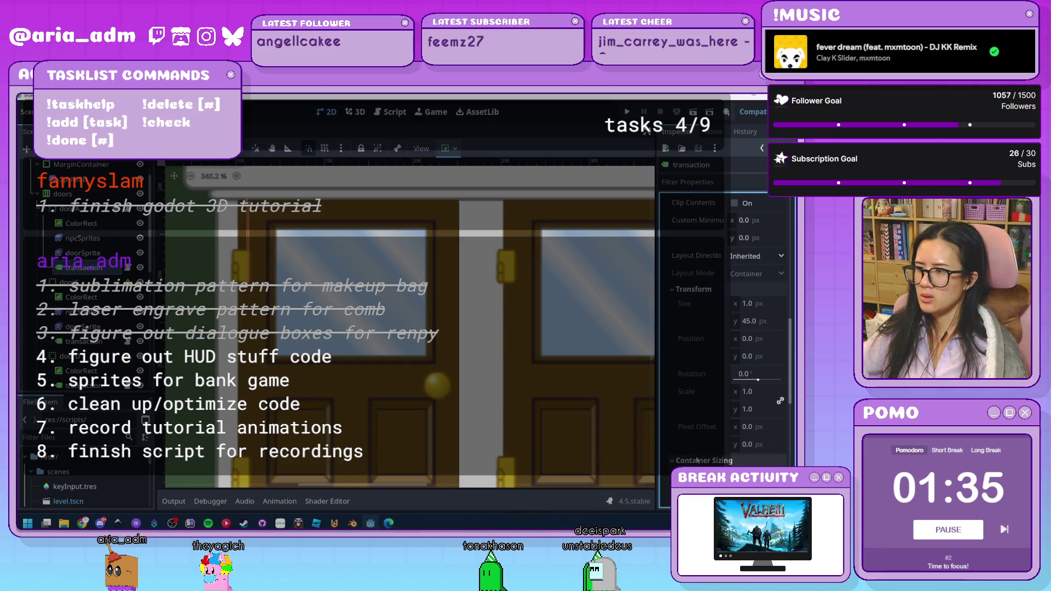
scroll(517, 386, down, 3)
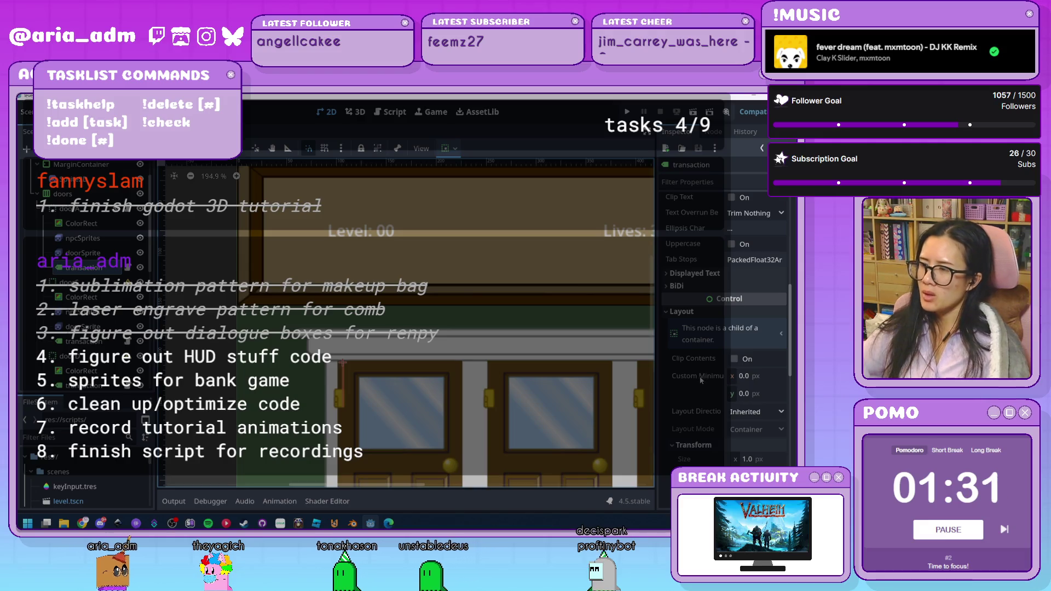
click(775, 413)
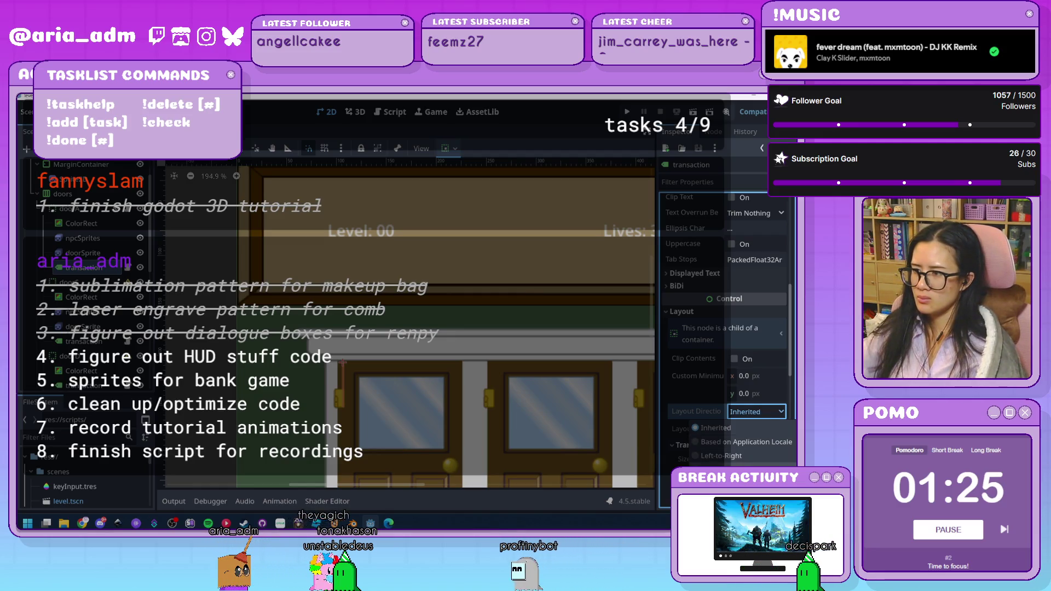
click(745, 468)
scroll(700, 423, down, 2)
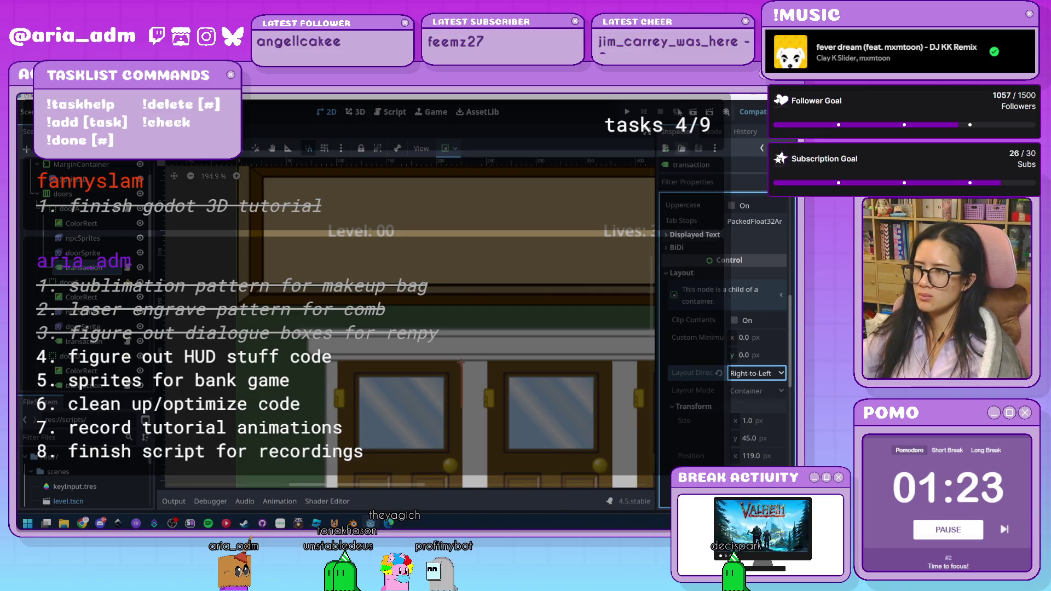
click(629, 112)
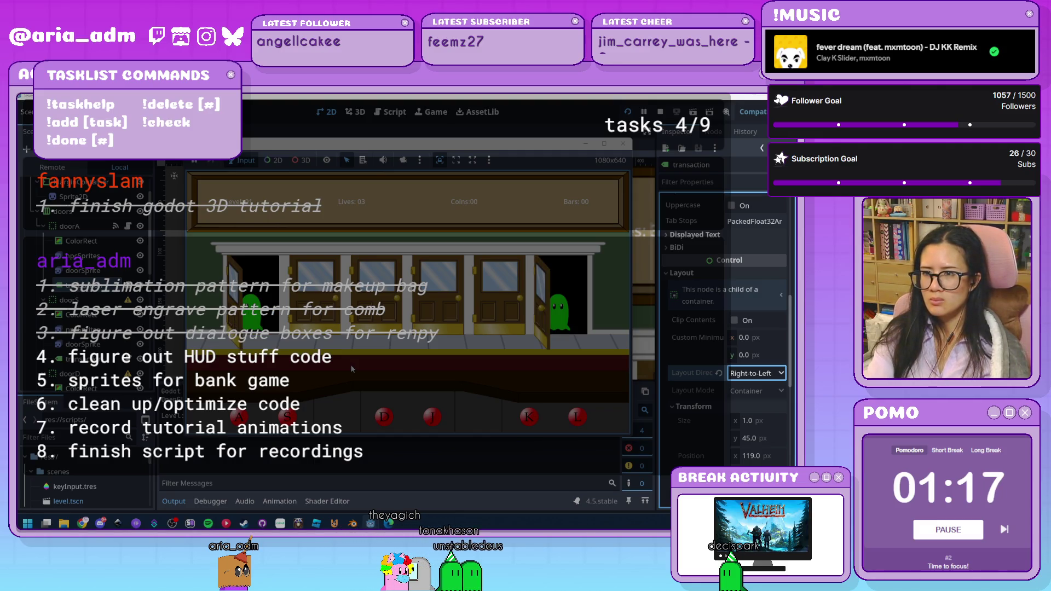
- Close doors with the a and l keys until coins reach 16, then quit the game
key(a)
key(l)
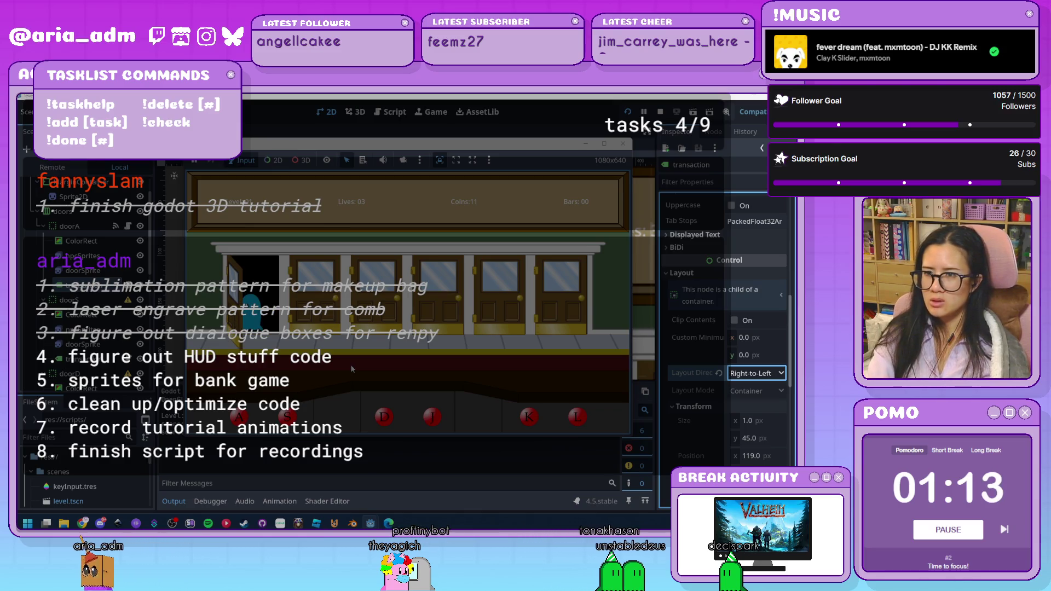
key(a)
key(l)
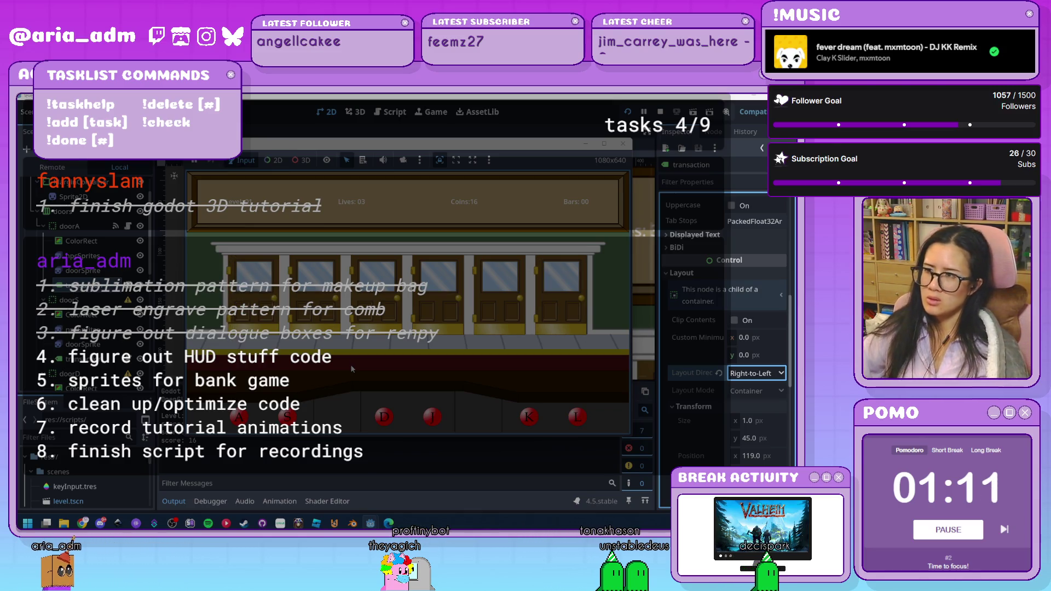
click(623, 144)
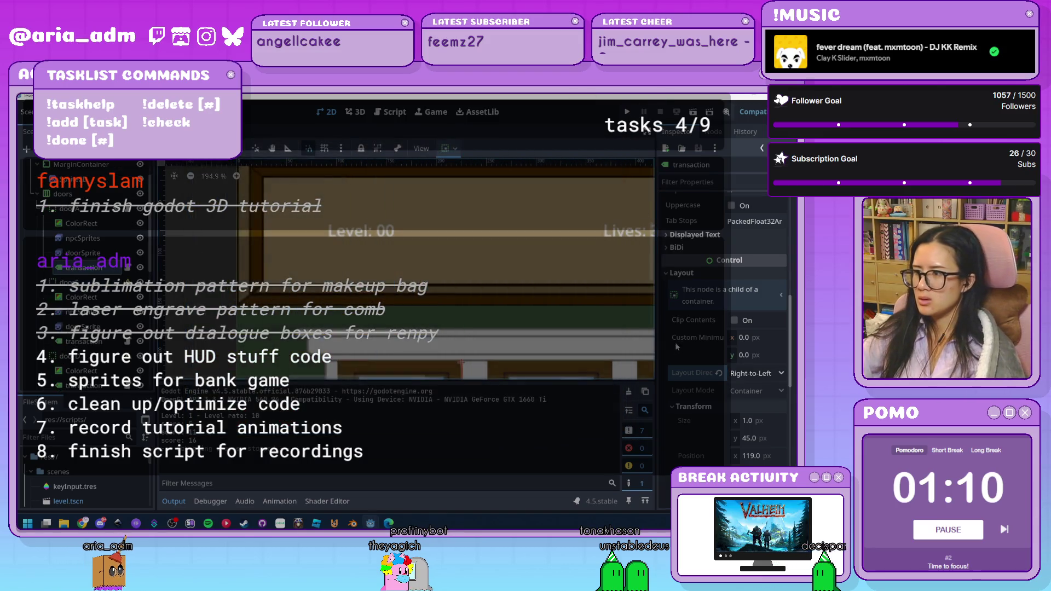
- Set the label's layout direction to Locale and pan the view to the doors
click(761, 375)
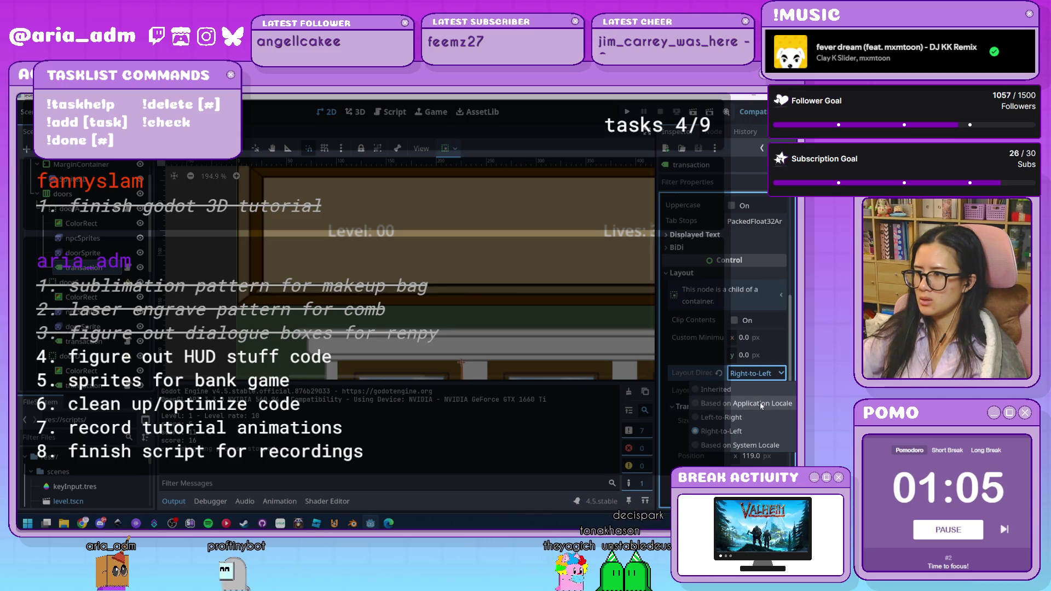
click(760, 403)
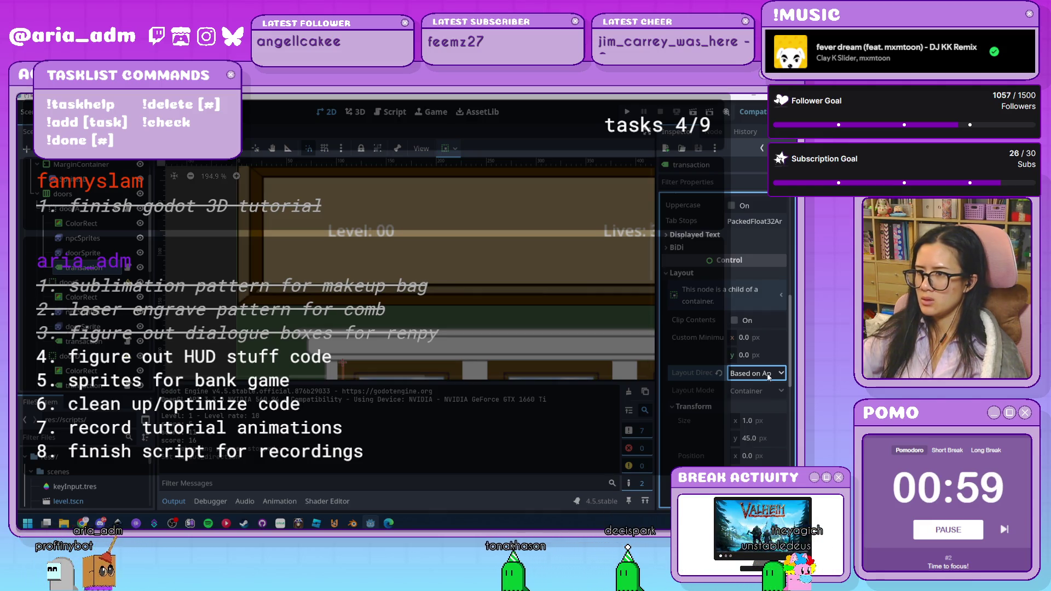
scroll(434, 264, down, 3)
drag(477, 258, 455, 222)
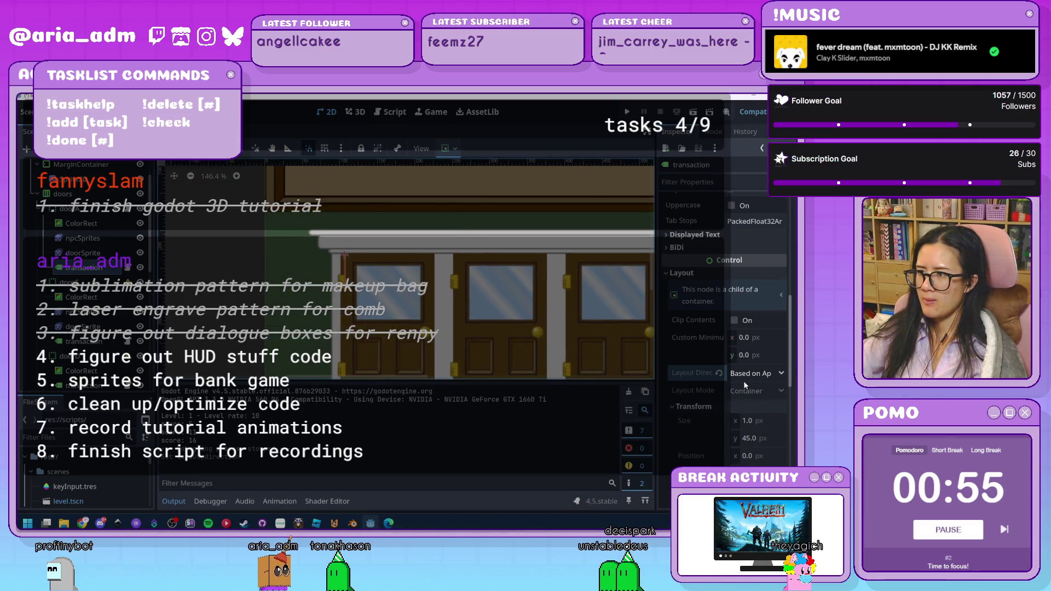
scroll(744, 380, up, 5)
scroll(687, 343, up, 2)
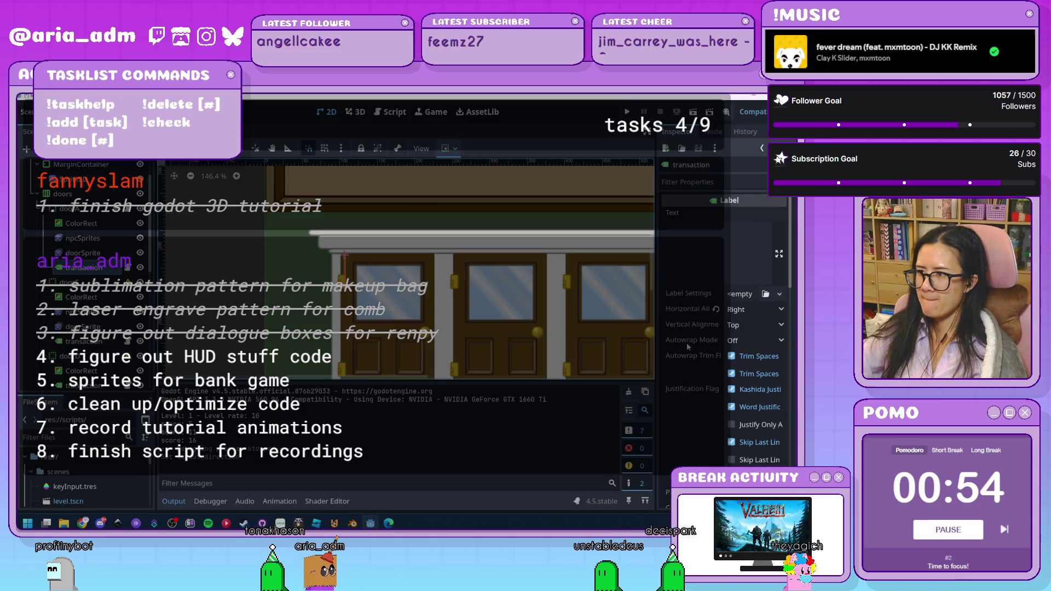
- Left-align the label's text and keep Text Overrun Behavior at Trim Nothing
click(755, 309)
click(755, 341)
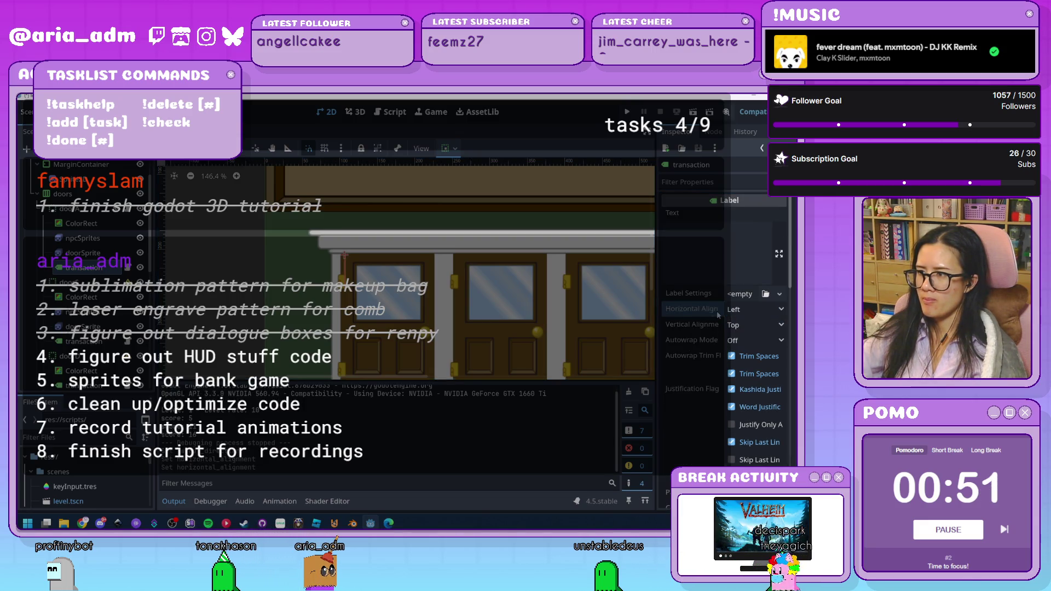
scroll(750, 323, down, 5)
click(755, 329)
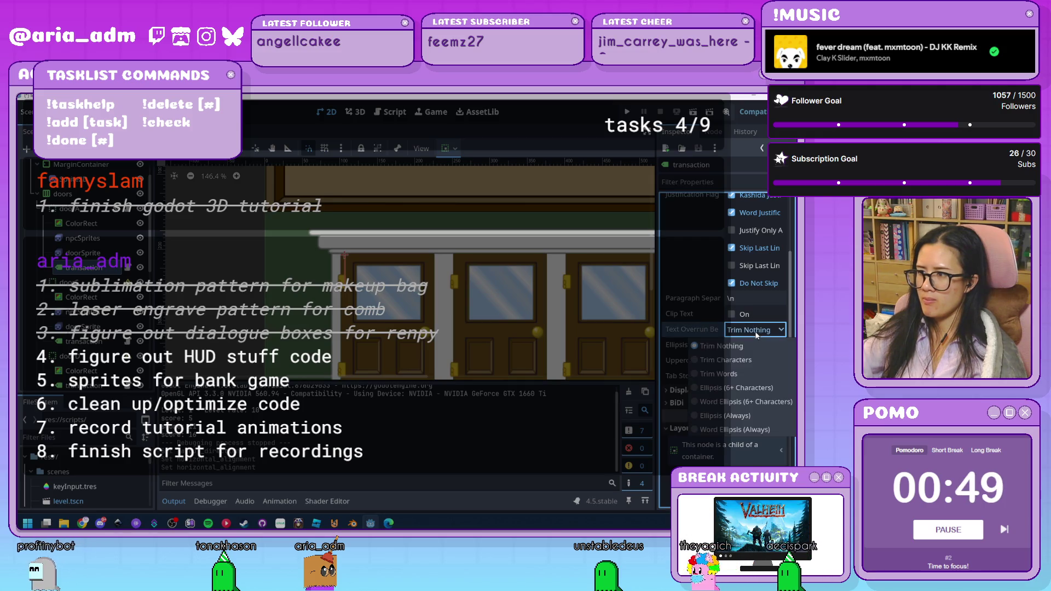
click(753, 323)
scroll(757, 381, down, 3)
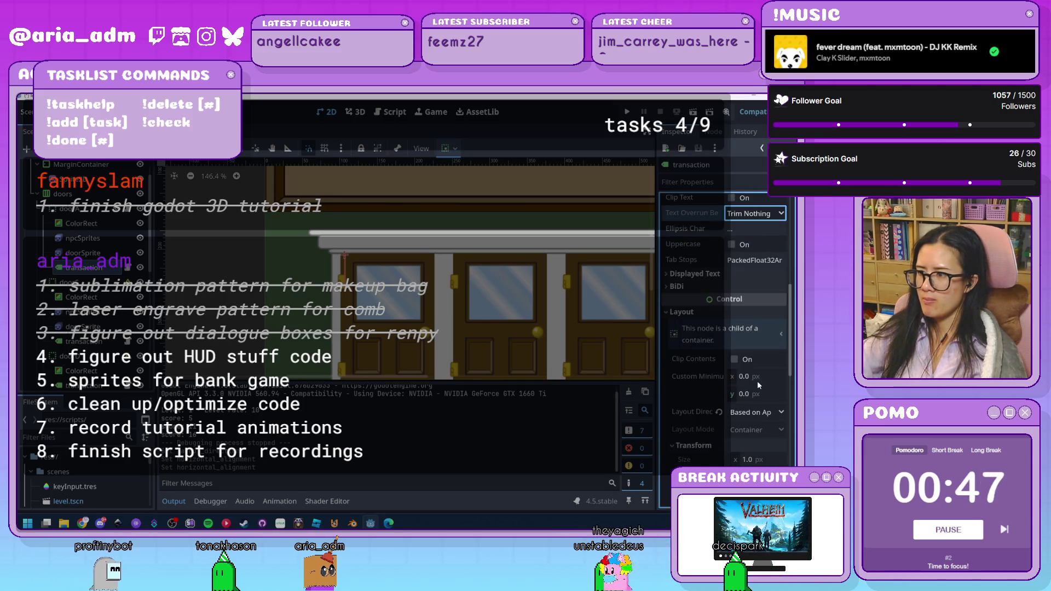
- Set the label's Layout Direction back to Right-to-Left
click(750, 414)
click(722, 470)
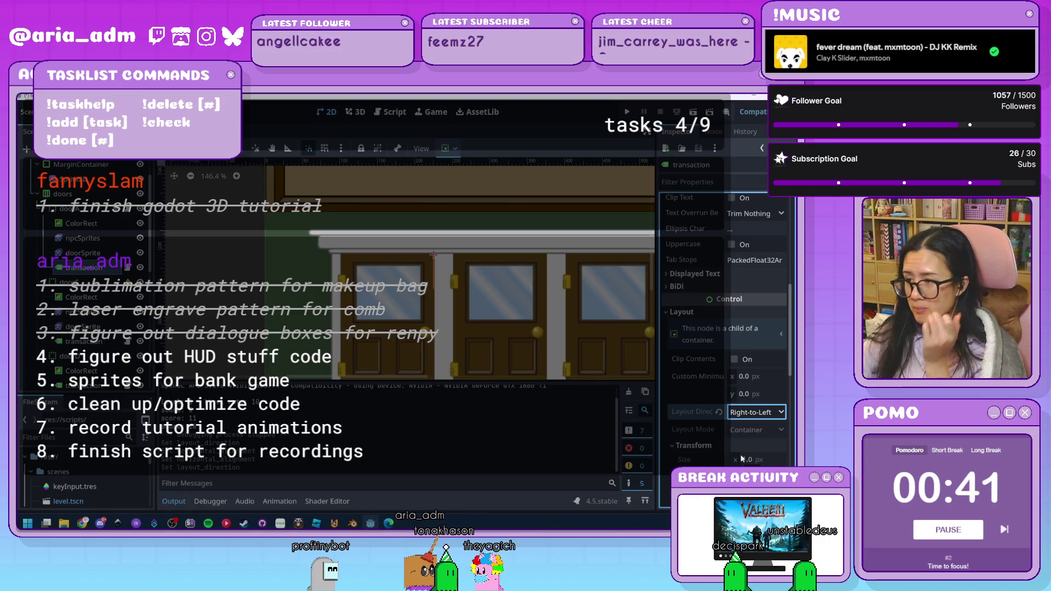
scroll(724, 418, up, 3)
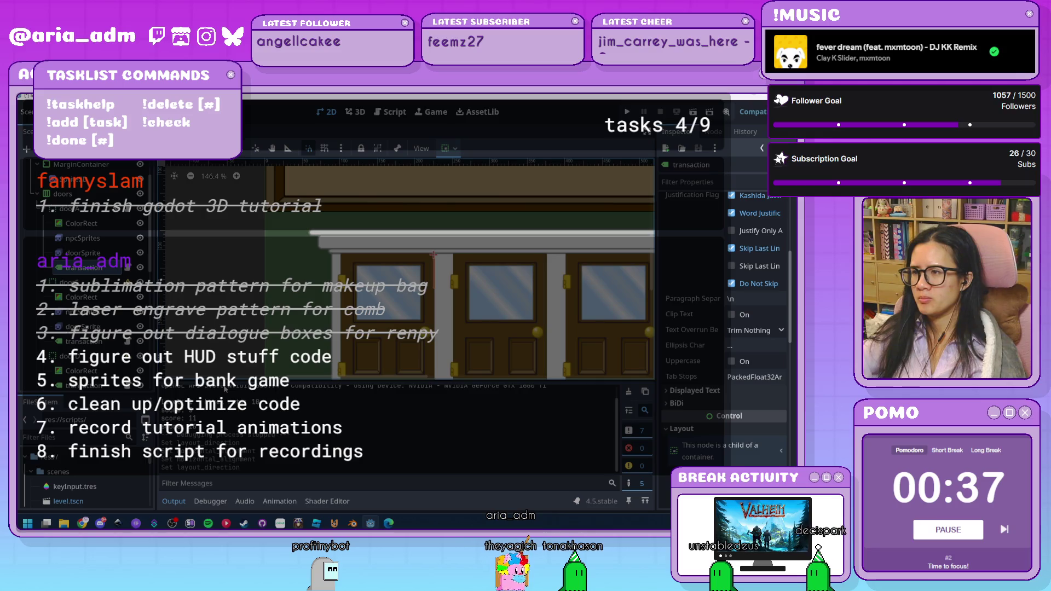
scroll(716, 441, up, 5)
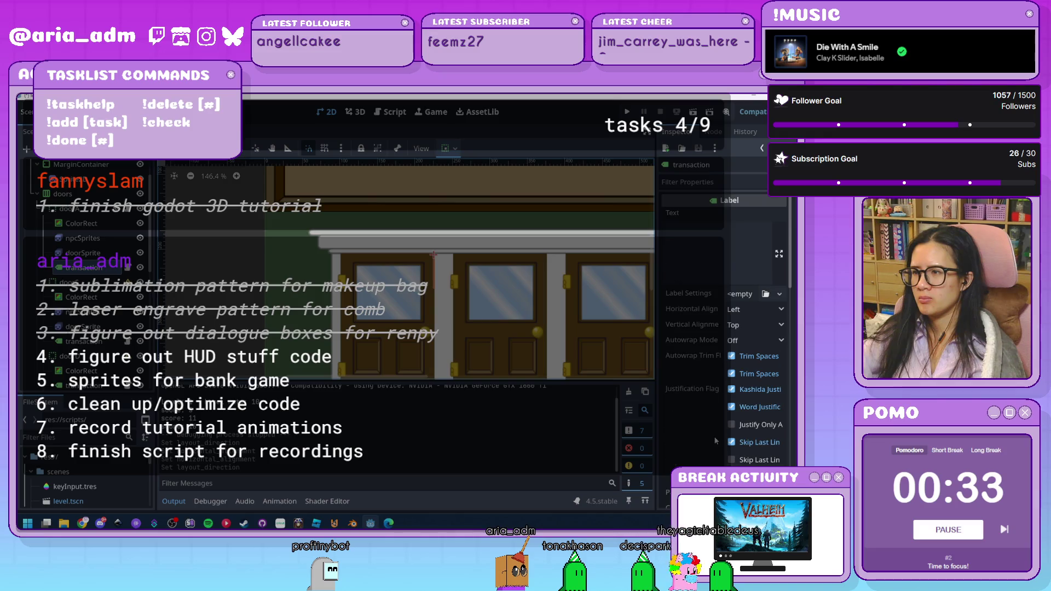
scroll(716, 441, down, 10)
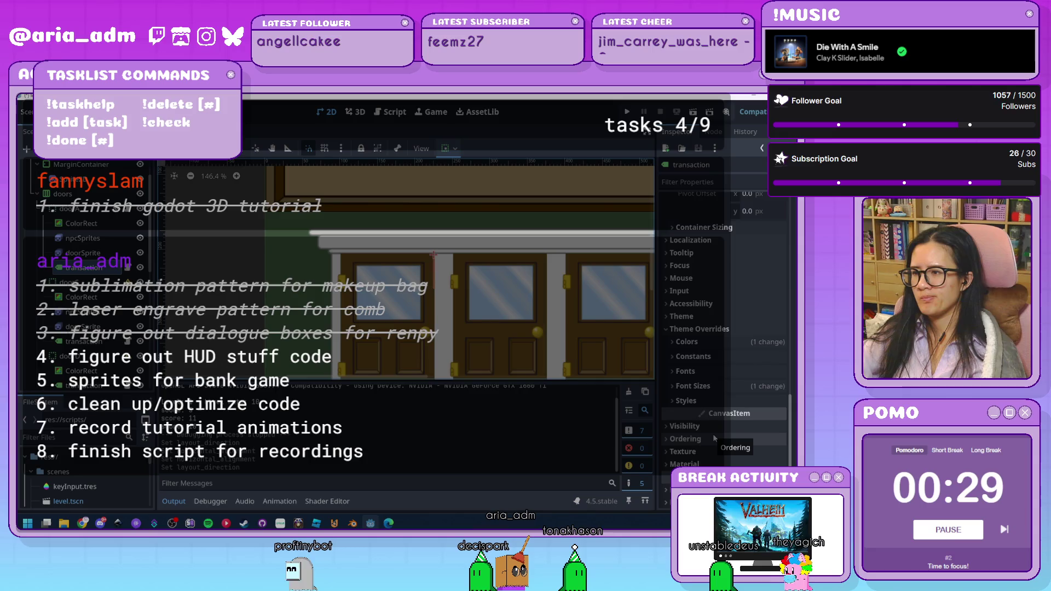
- Switch the transaction label's Layout Direction from Inherited to Right-to-Left in the Inspector
scroll(713, 433, down, 3)
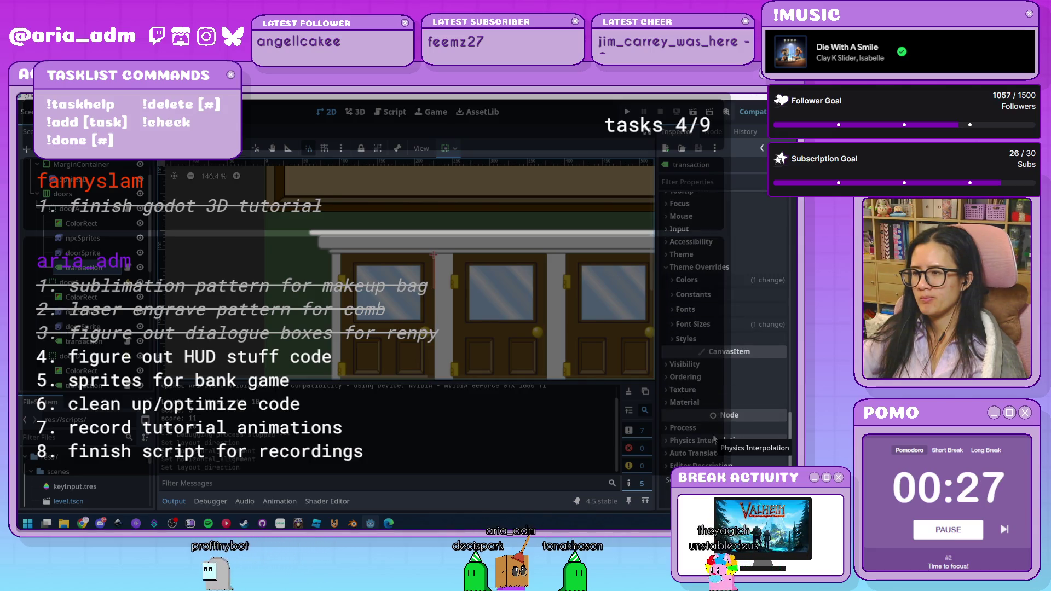
scroll(467, 332, down, 3)
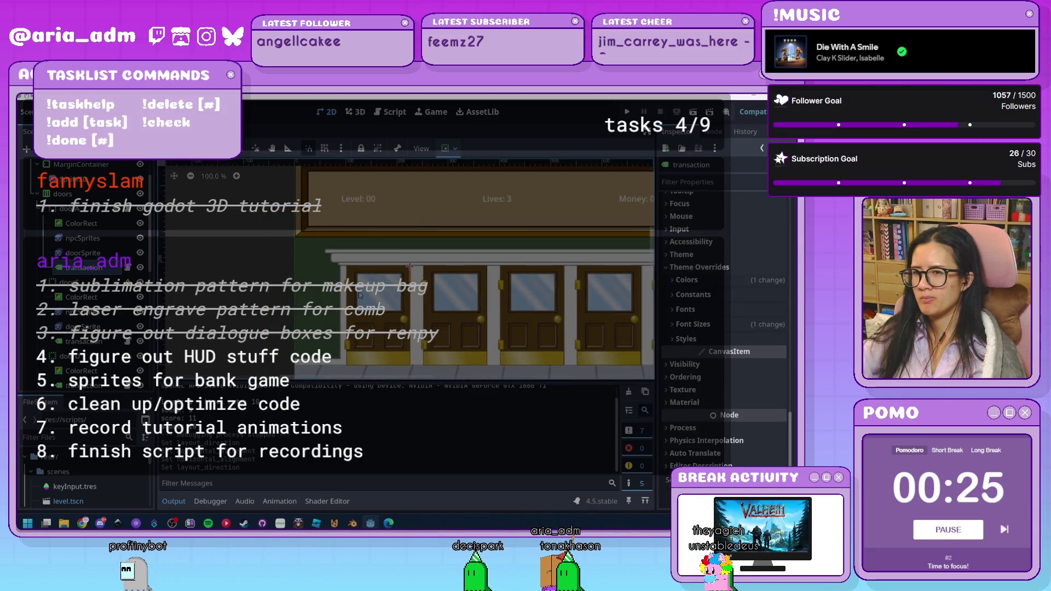
scroll(760, 328, up, 2)
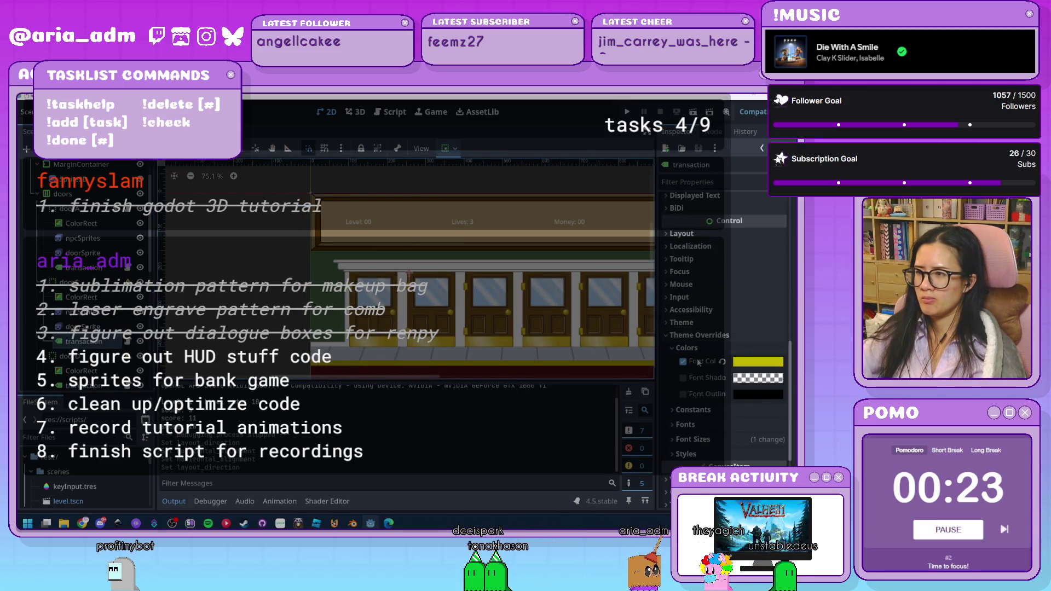
click(707, 412)
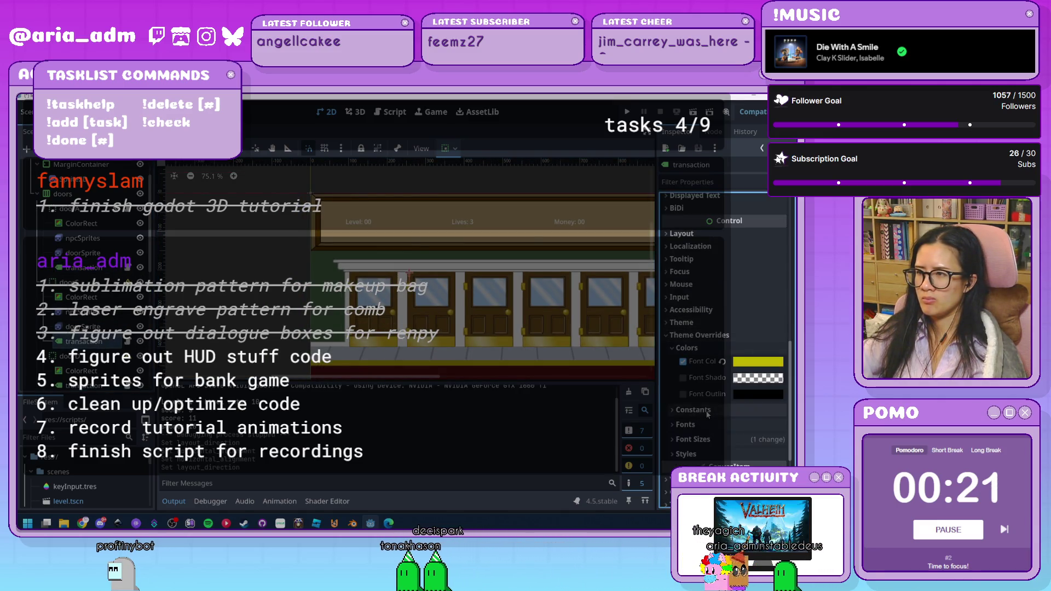
scroll(699, 383, up, 3)
click(682, 388)
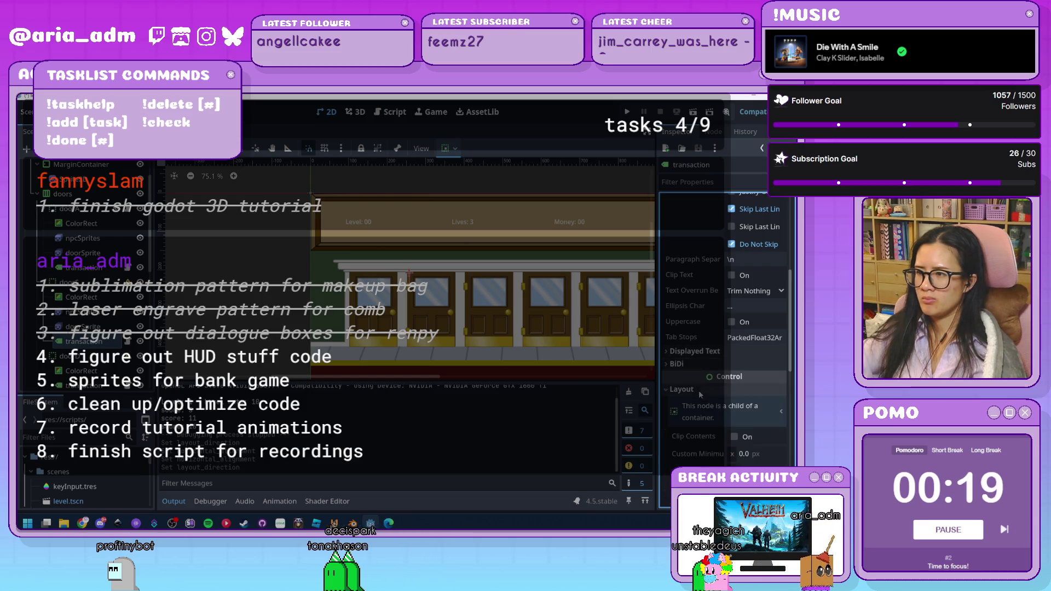
scroll(712, 395, down, 2)
click(756, 373)
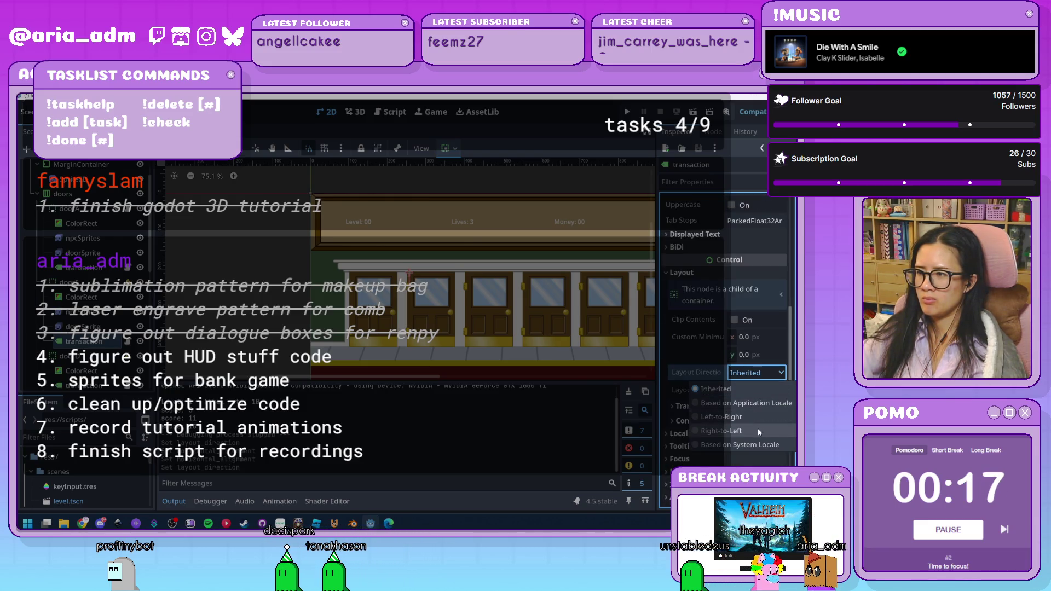
click(721, 431)
scroll(511, 340, up, 3)
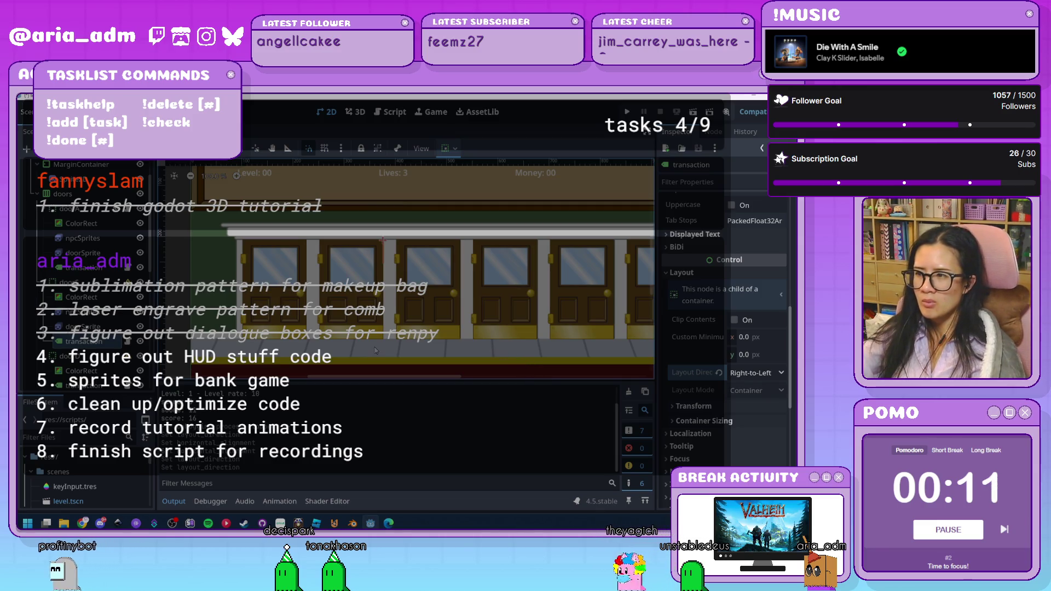
- Inspect the transaction label's Transform size and position values, then collapse the section
click(754, 406)
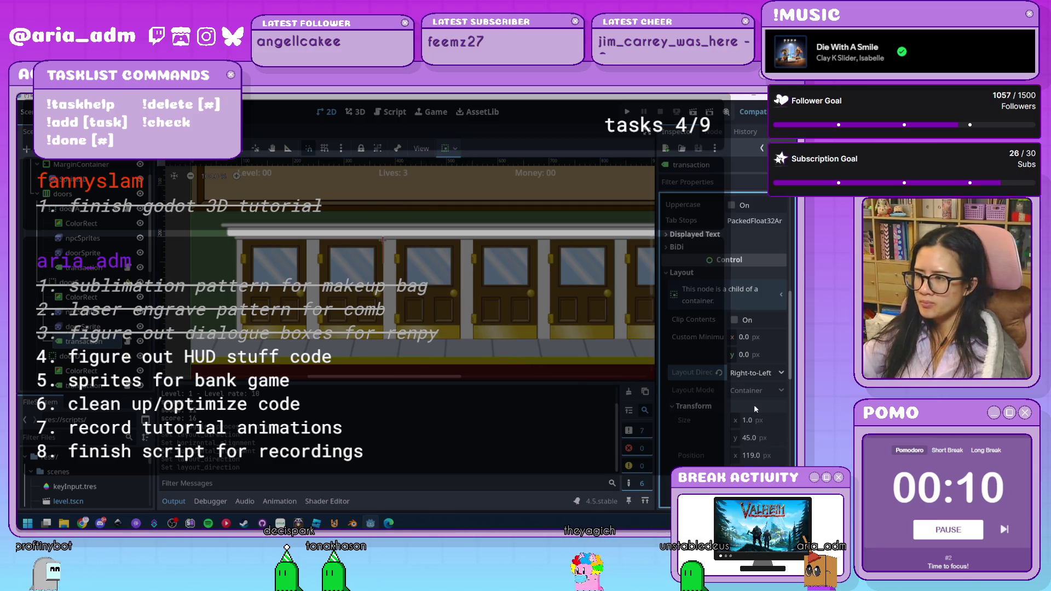
click(754, 439)
click(764, 459)
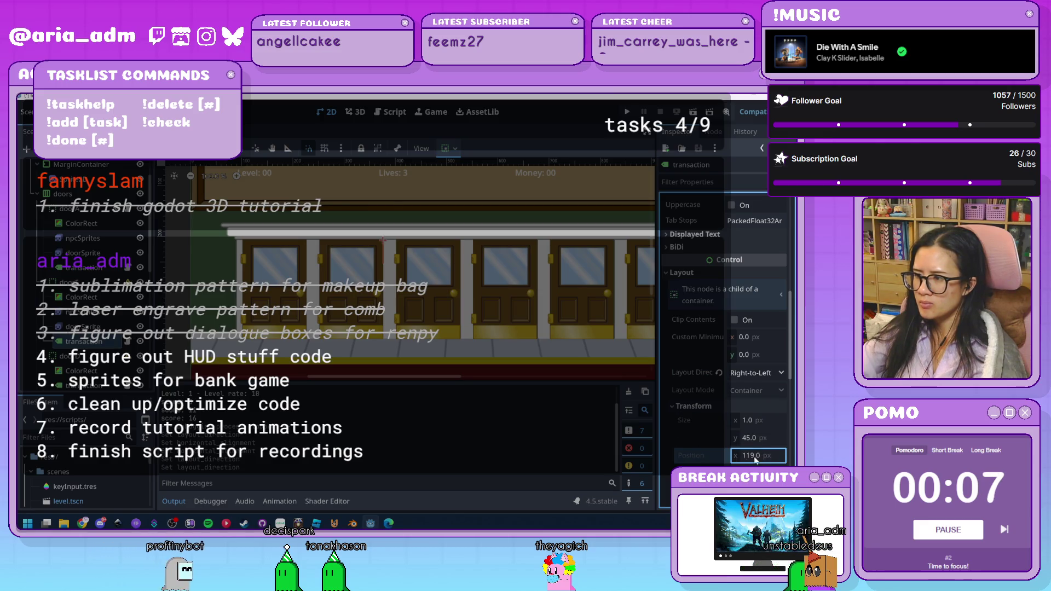
click(715, 407)
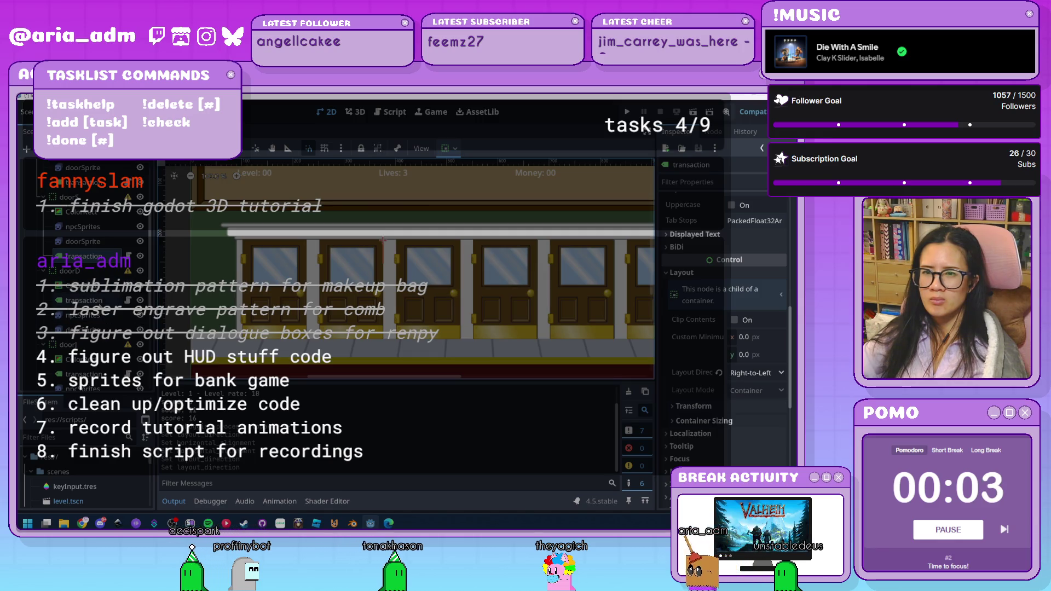
- Select another transaction label in the Scene tree, passing through the door sprite
click(84, 300)
click(83, 330)
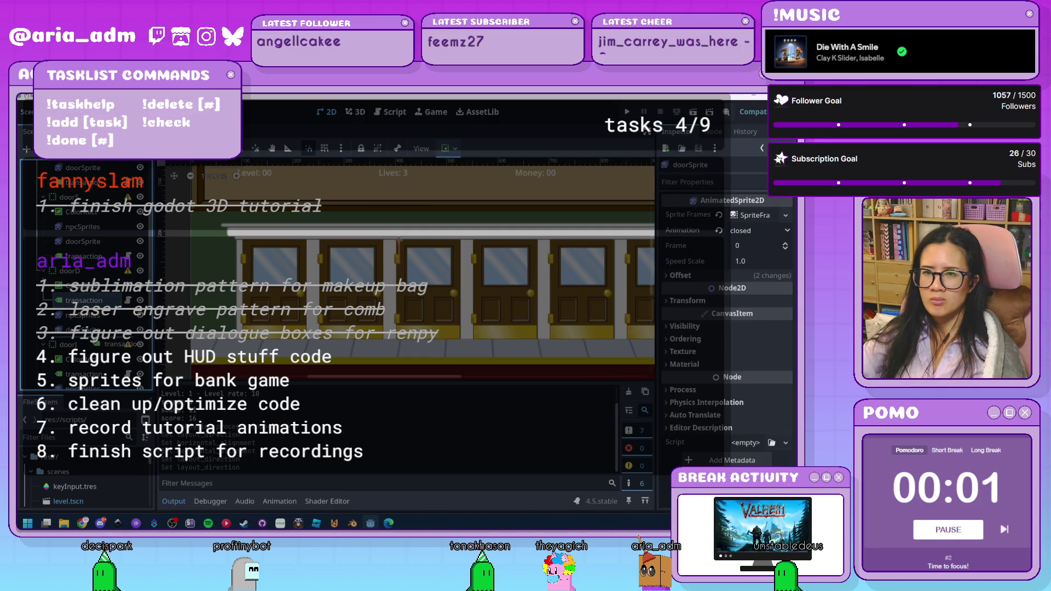
click(117, 337)
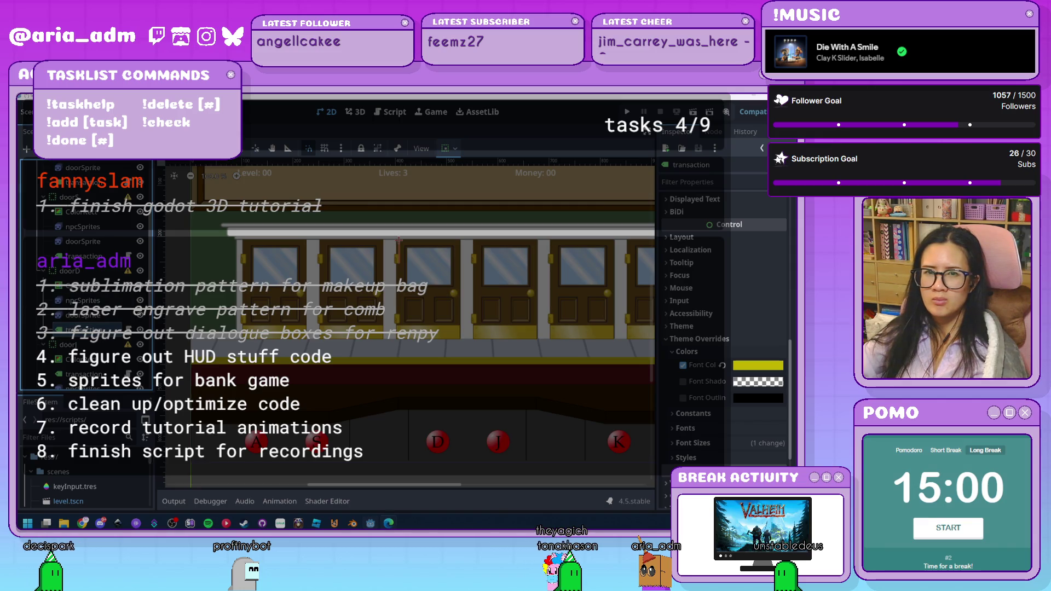